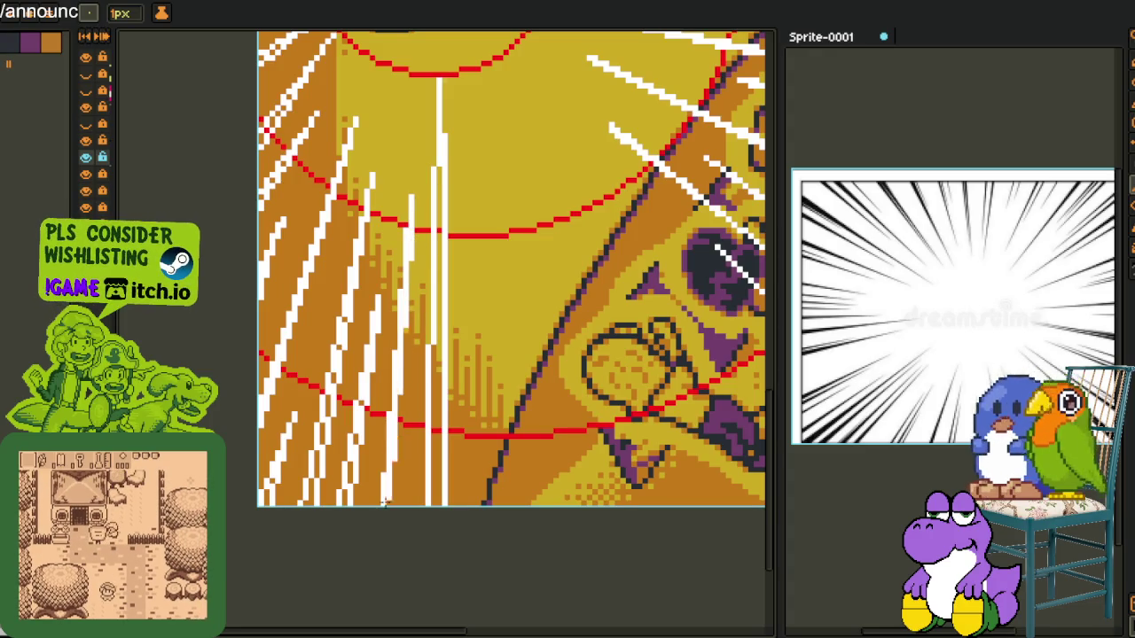
Draw the first near-vertical 1px white streaks from the glow down to the canvas bottom
scroll(390, 532, "down", 1)
scroll(363, 301, "down", 1)
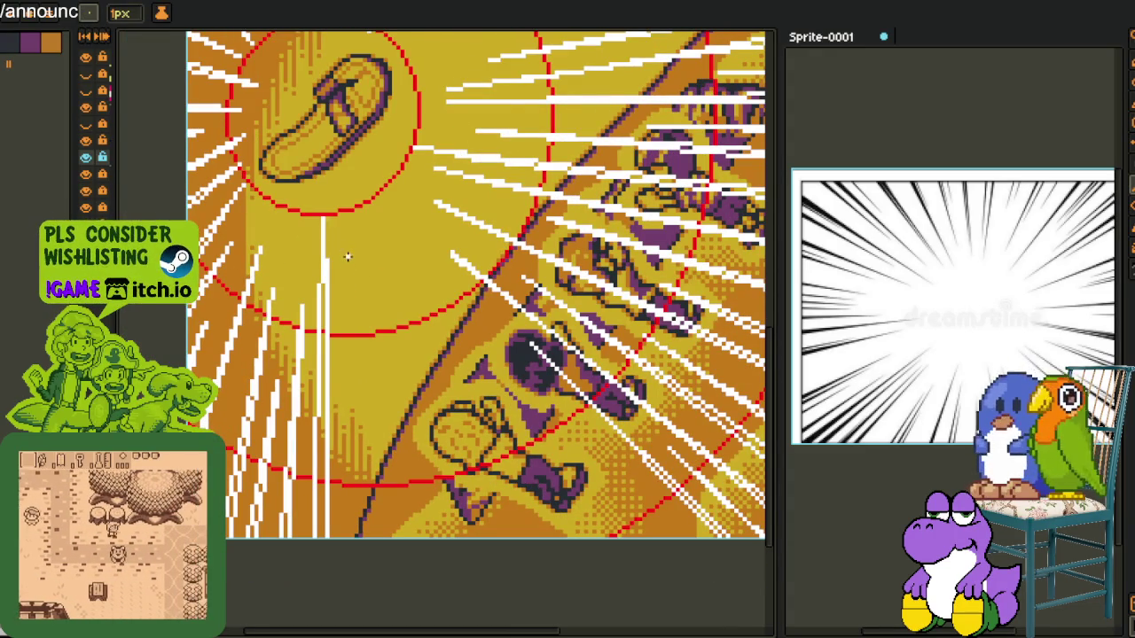
left_click_drag(344, 293, 364, 592)
key("ctrl+z")
left_click(355, 595, "shift")
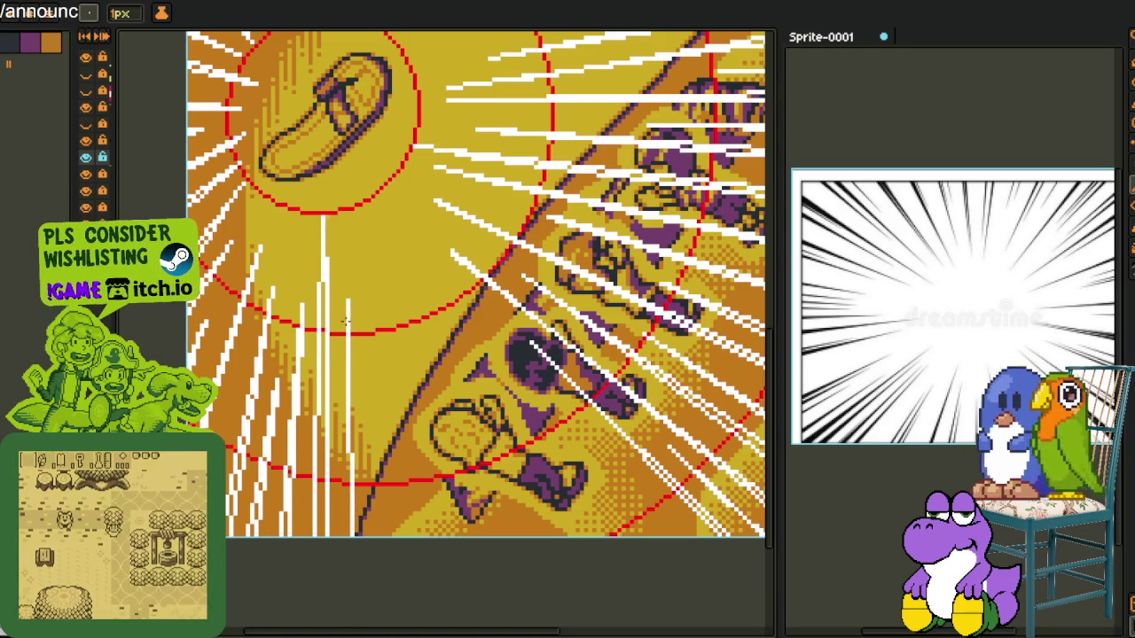
mouse_move(347, 321)
left_mouse_down()
mouse_move(376, 578)
mouse_move(364, 595)
left_mouse_up()
Add two more white streaks from the glow reaching the bottom of the canvas
mouse_move(354, 273)
left_mouse_down()
mouse_move(305, 335)
mouse_move(379, 604)
left_mouse_up()
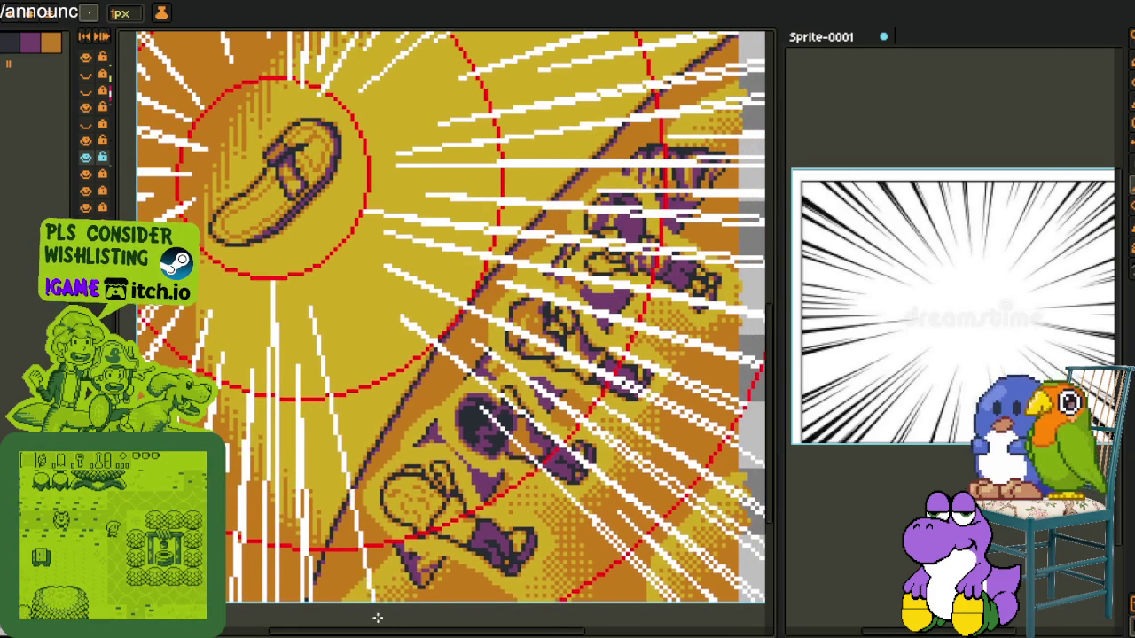
scroll(330, 299, "down", 2)
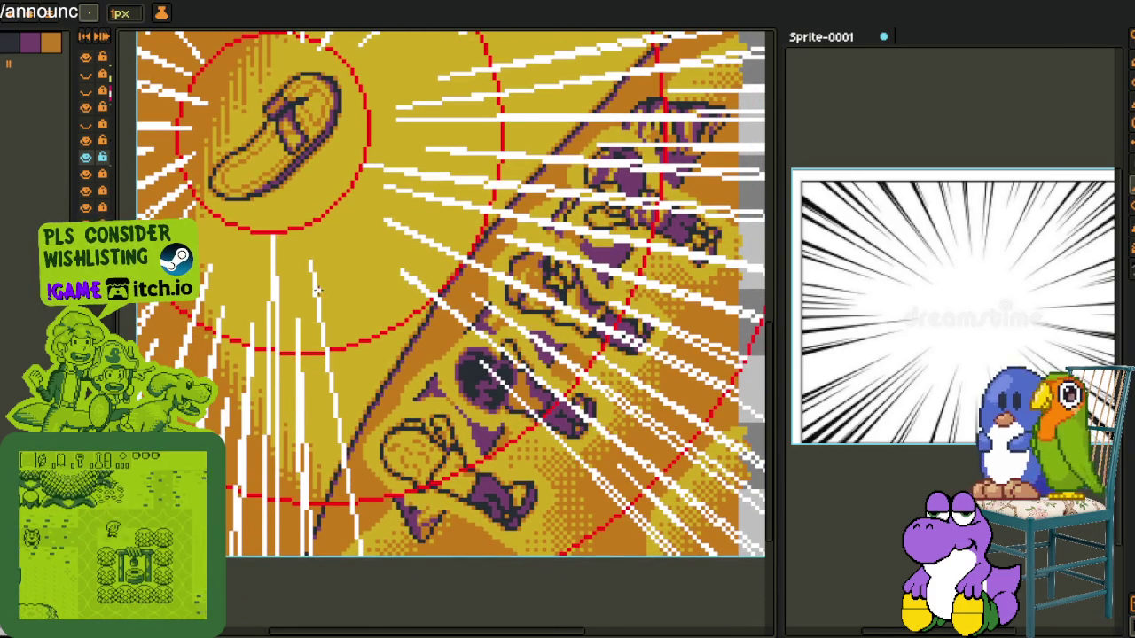
left_click_drag(313, 260, 348, 568)
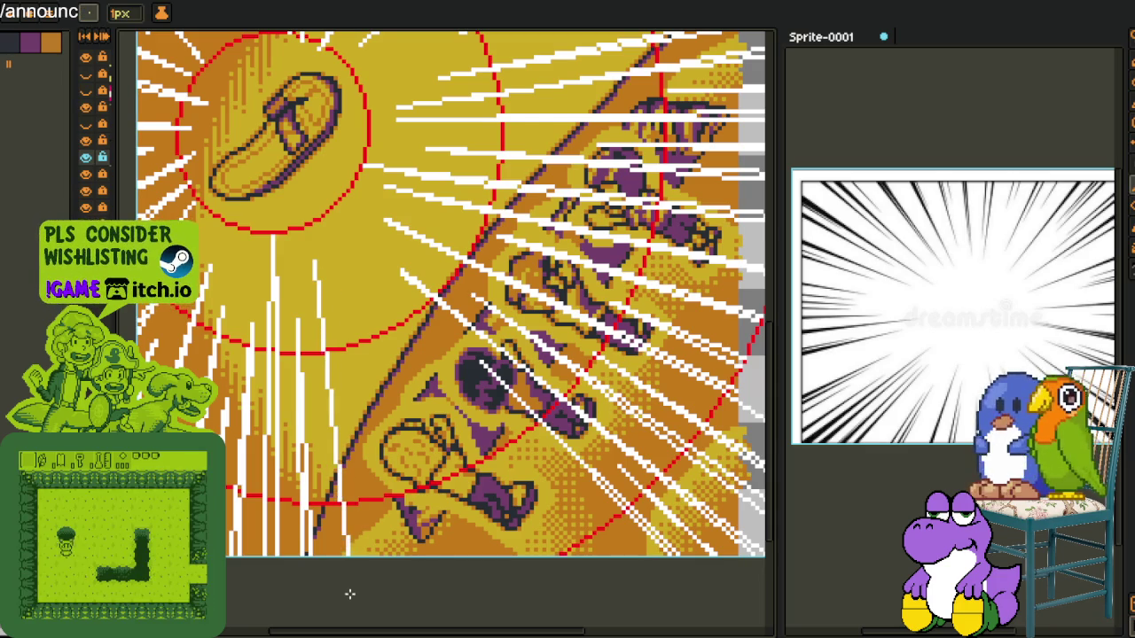
mouse_move(318, 280)
left_mouse_down()
mouse_move(339, 570)
mouse_move(360, 597)
left_mouse_up()
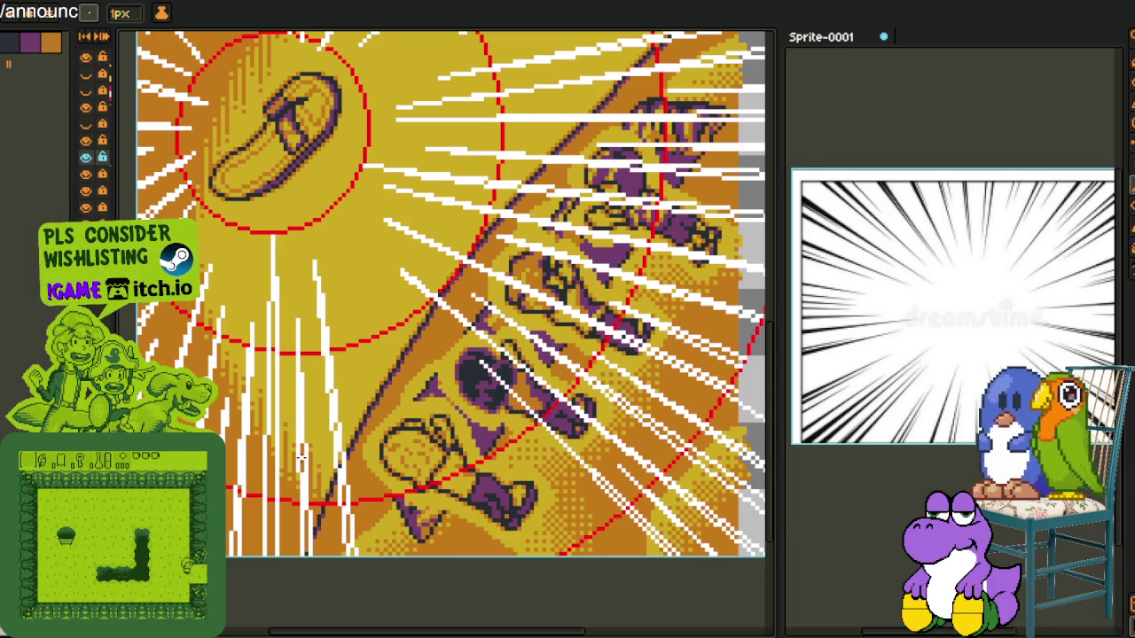
Pan the view, then add a short streak and two long white streaks toward the bottom
key("h")
left_click_drag(366, 404, 310, 350)
key("l")
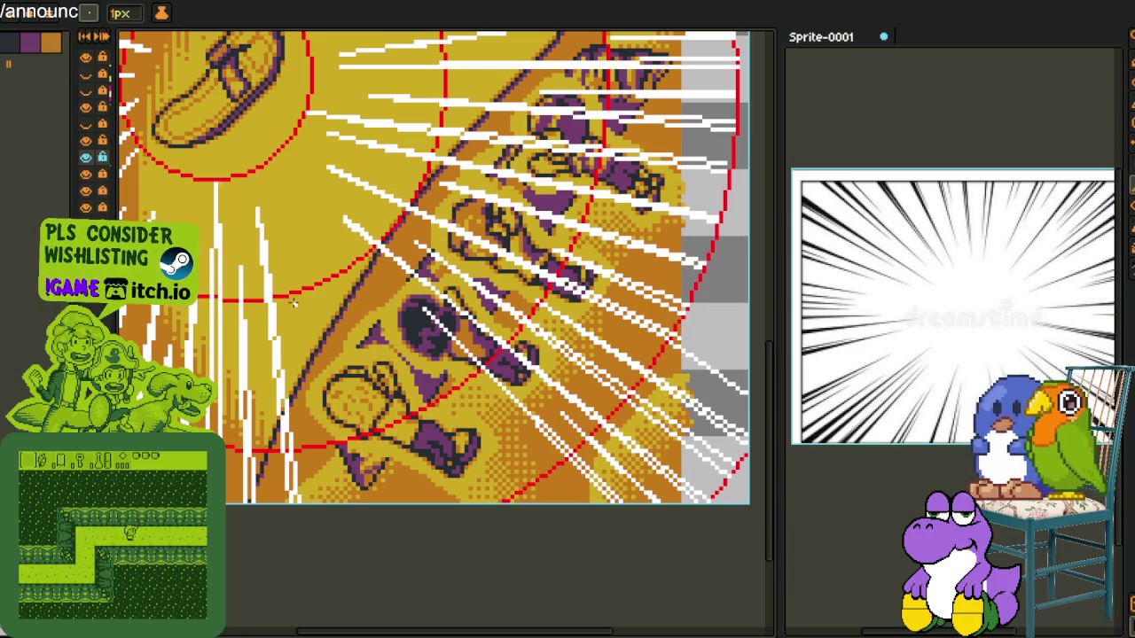
left_click_drag(307, 454, 326, 549)
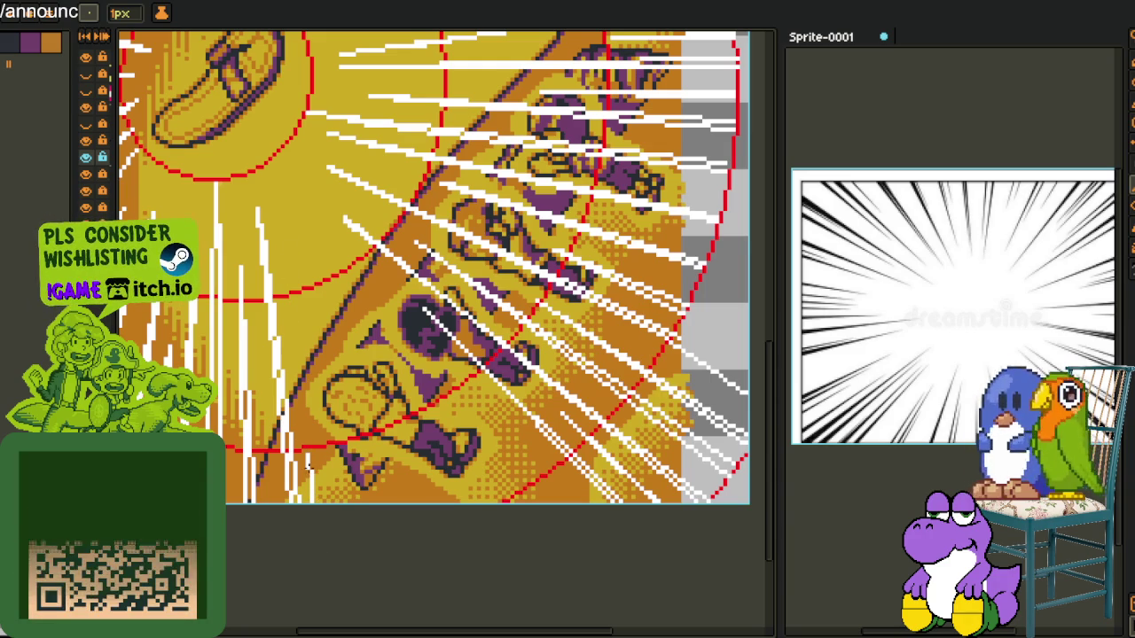
left_click_drag(296, 233, 358, 577)
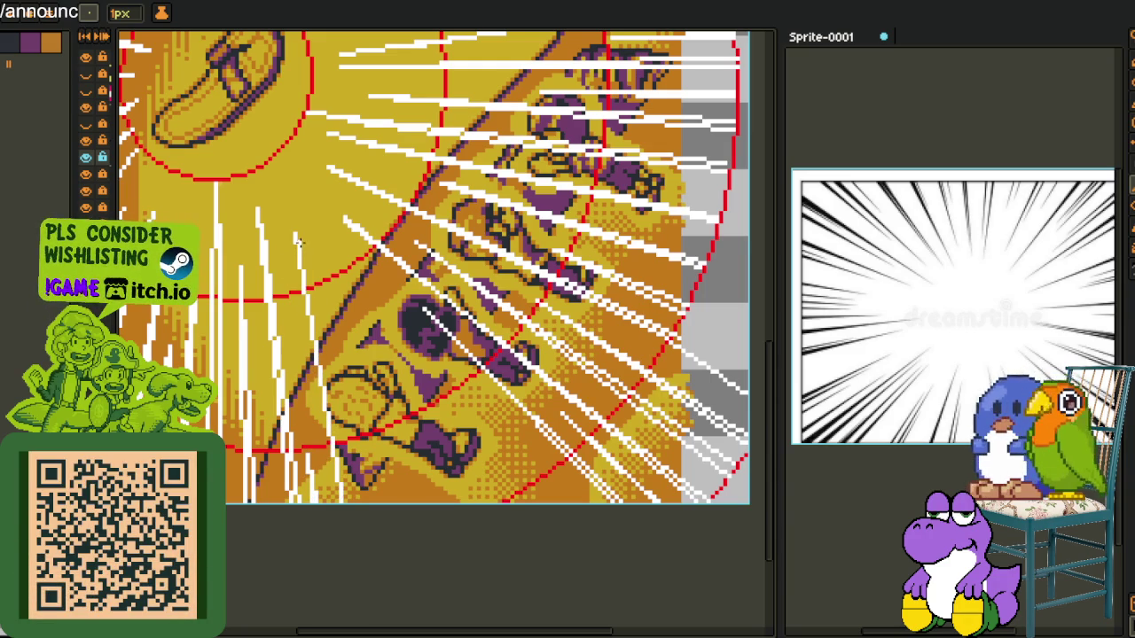
left_click_drag(278, 184, 355, 569)
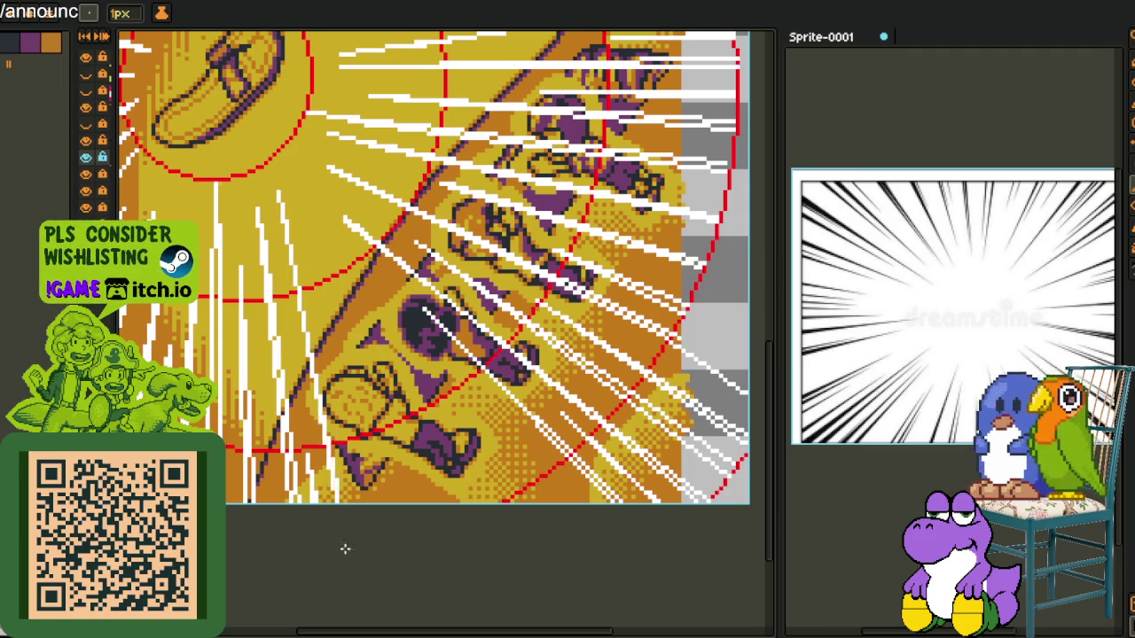
Add a white streak angled lower-right and adjust it to reach the bottom edge
left_click_drag(342, 541, 361, 568)
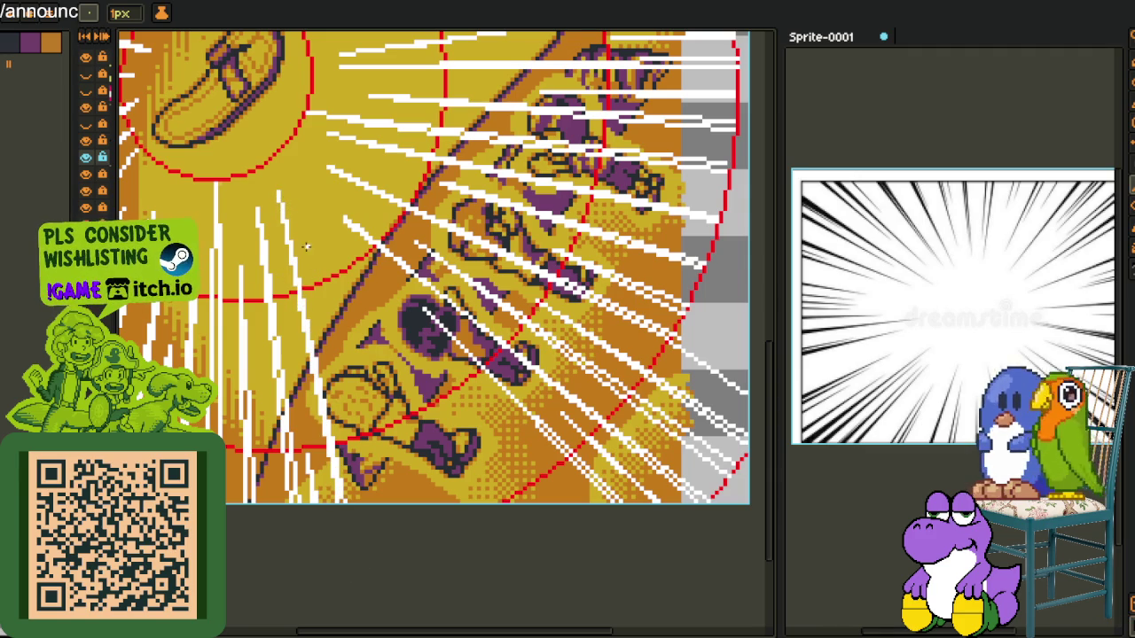
left_click_drag(332, 346, 380, 593)
left_click_drag(333, 348, 386, 539)
mouse_move(333, 348)
left_mouse_down()
mouse_move(474, 617)
mouse_move(465, 572)
left_mouse_up()
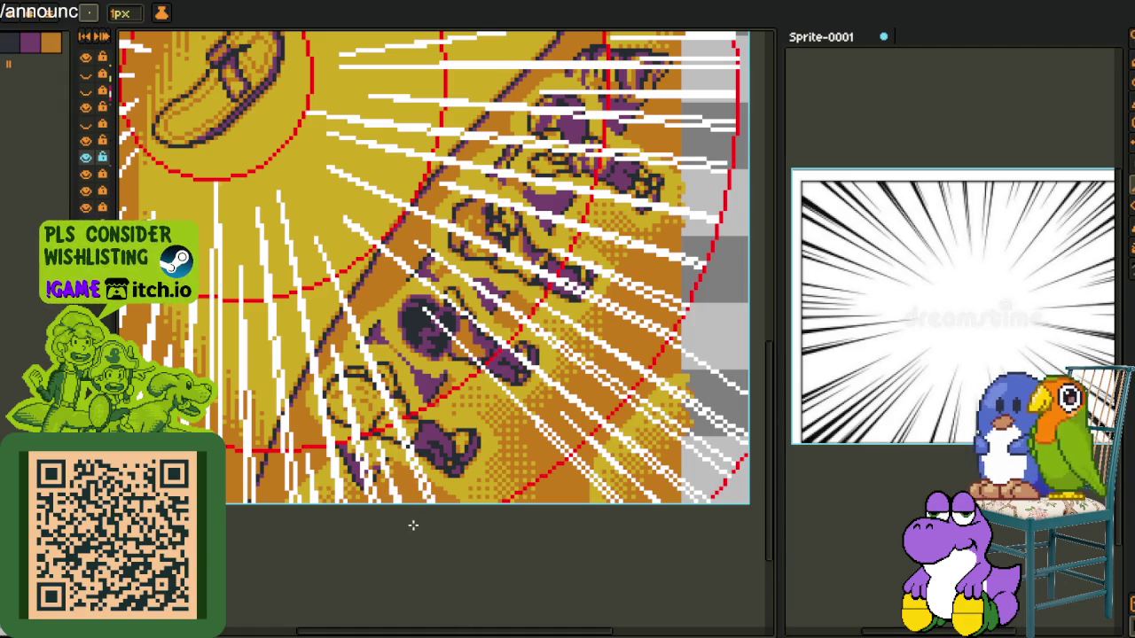
Zoom in, draw a white streak across the purple characters, then zoom back out
scroll(380, 461, "up", 2)
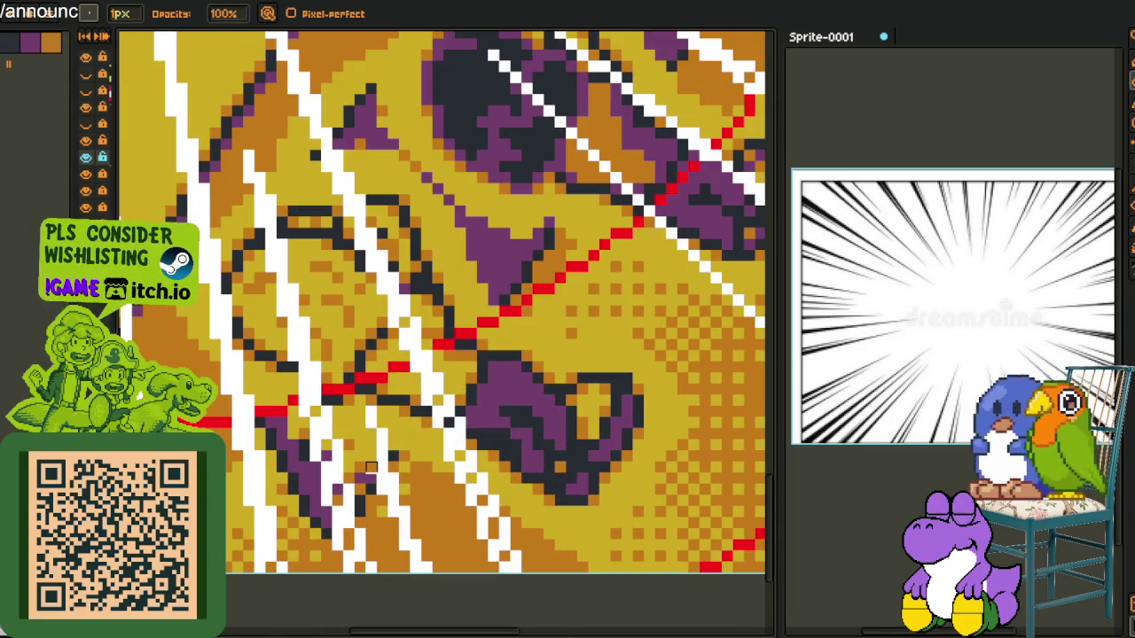
left_click_drag(393, 469, 426, 574)
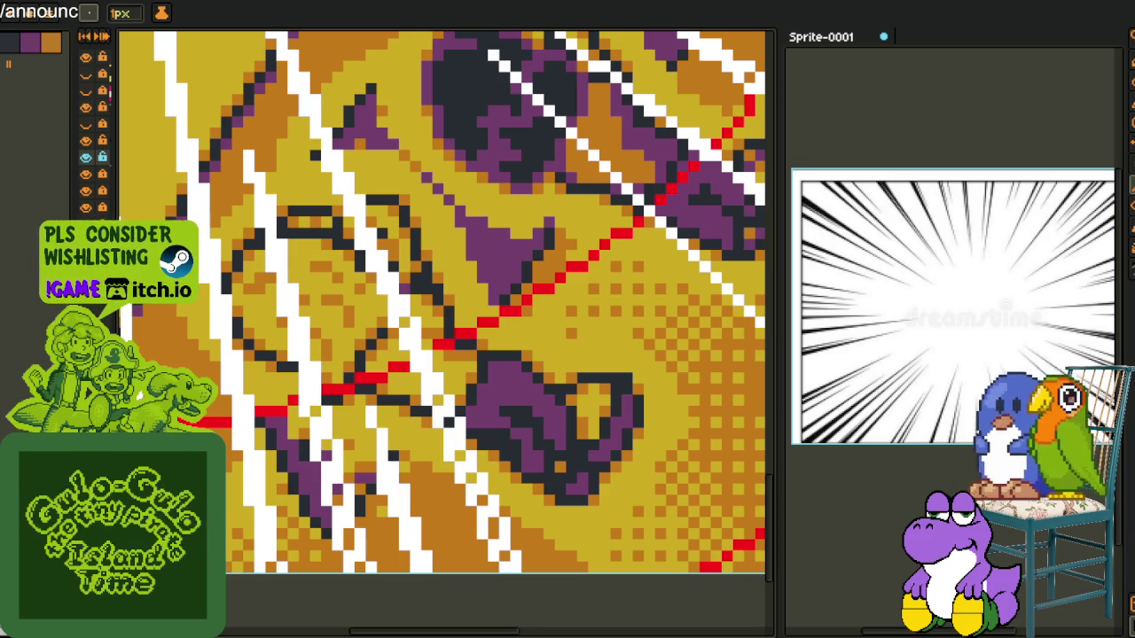
scroll(405, 299, "down", 5)
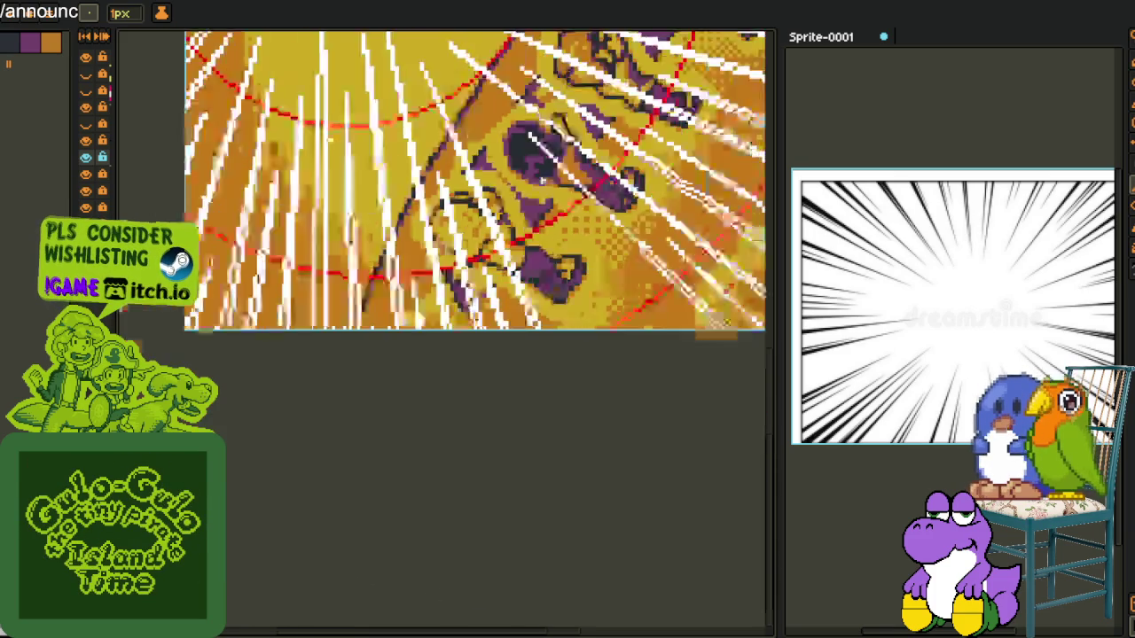
left_click_drag(359, 288, 405, 299)
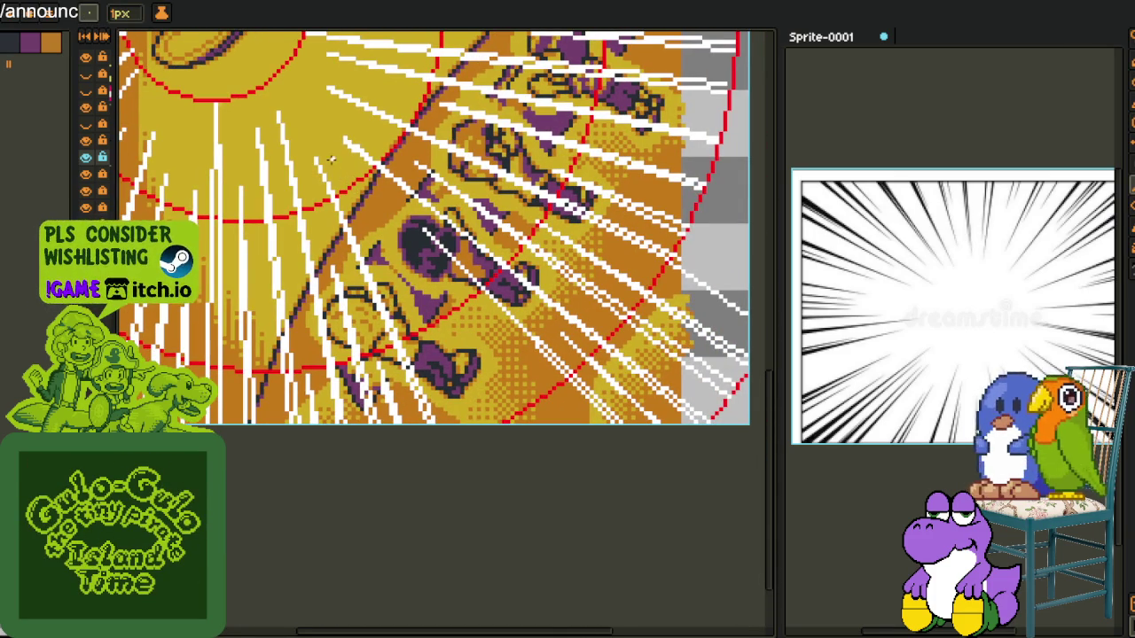
key("v")
key("b")
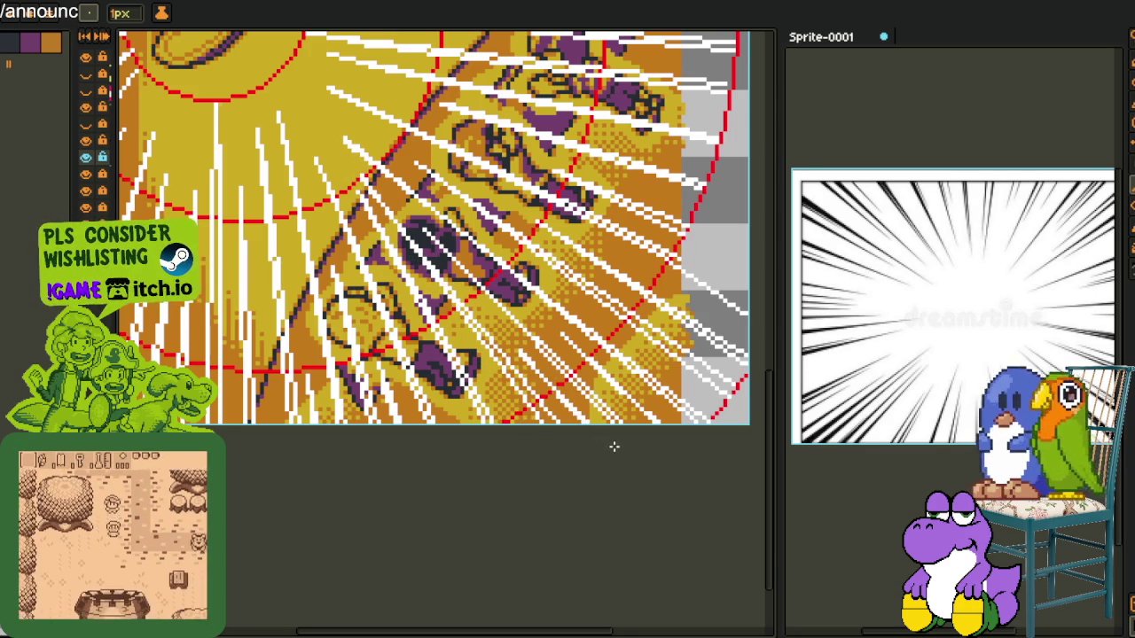
scroll(611, 448, "down", 3)
scroll(603, 407, "down", 1)
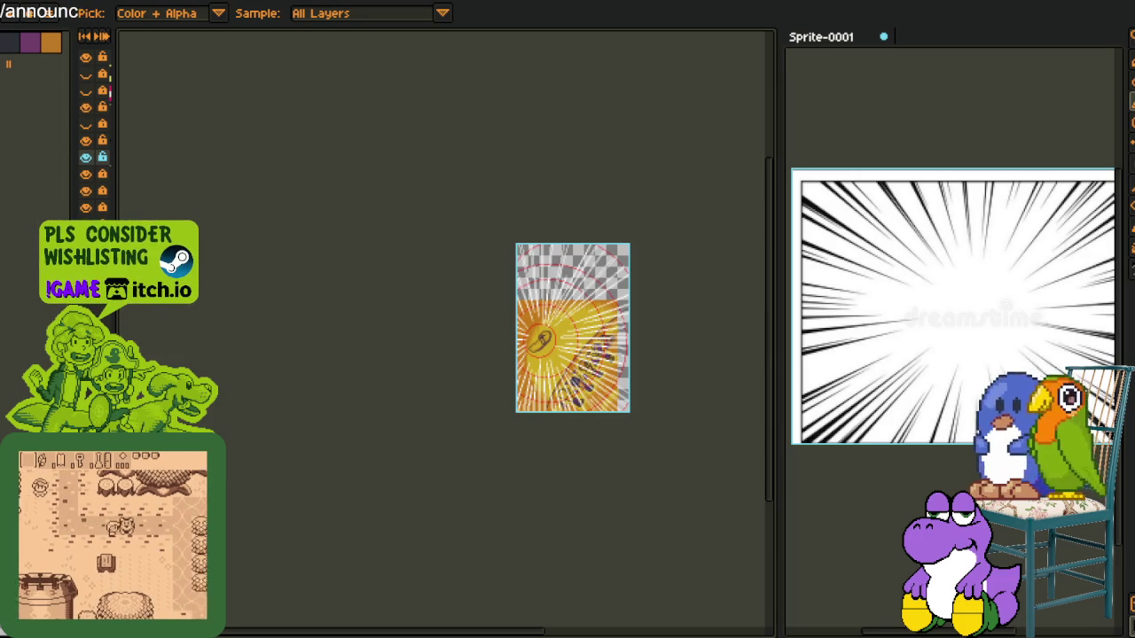
Rotate the canvas 90° clockwise via Sprite > Rotate Canvas, then zoom in on the result
key("alt+s")
left_click(217, 109)
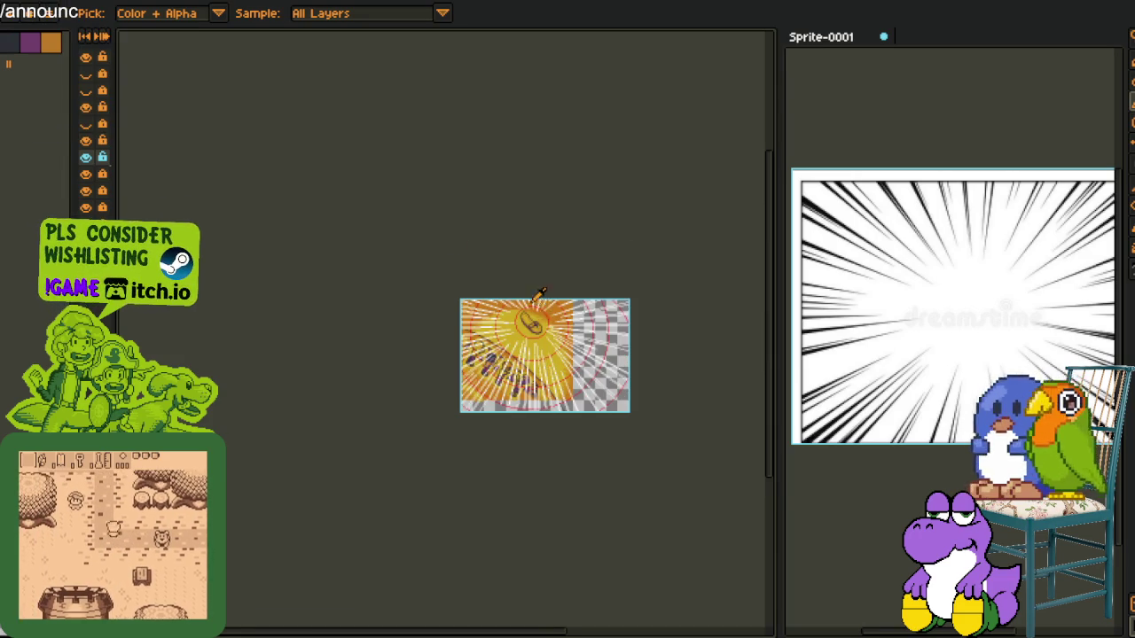
scroll(568, 413, "up", 1)
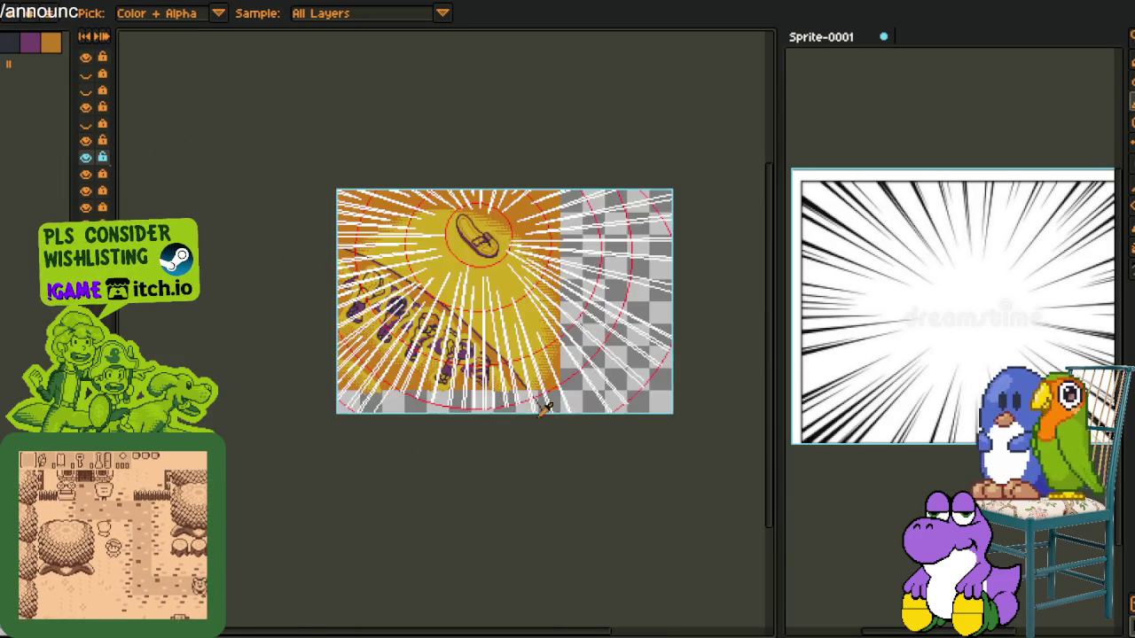
scroll(438, 378, "up", 1)
left_click_drag(259, 302, 321, 324)
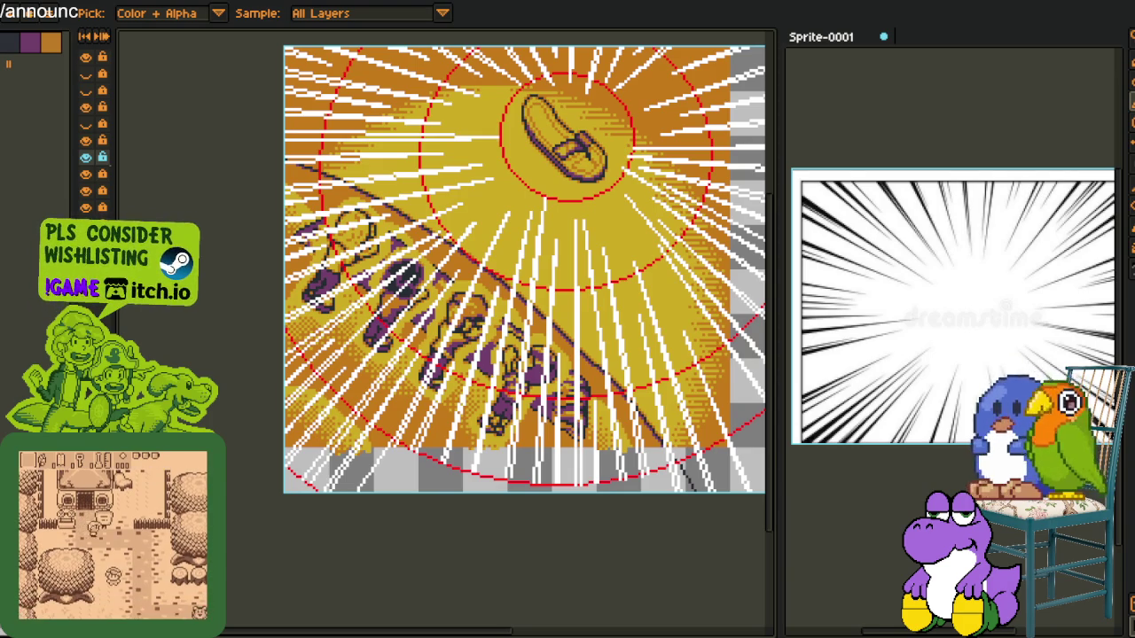
scroll(344, 472, "up", 2)
scroll(404, 409, "up", 1)
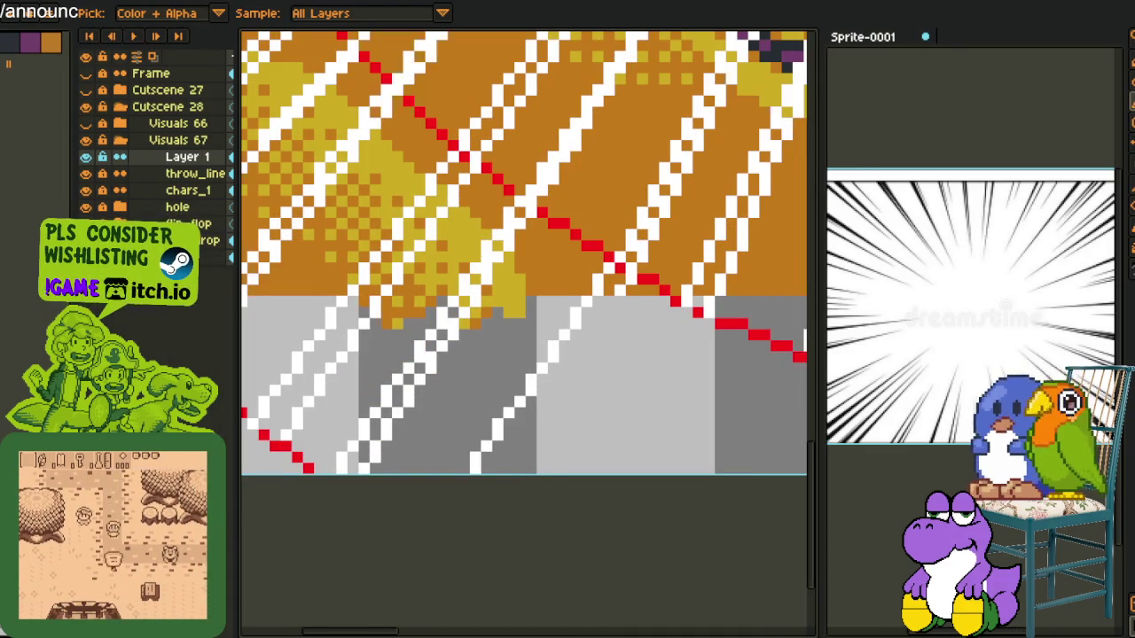
Fill the dark pixels of one diagonal band white with the Paint Bucket
scroll(388, 233, "down", 2)
scroll(398, 296, "up", 2)
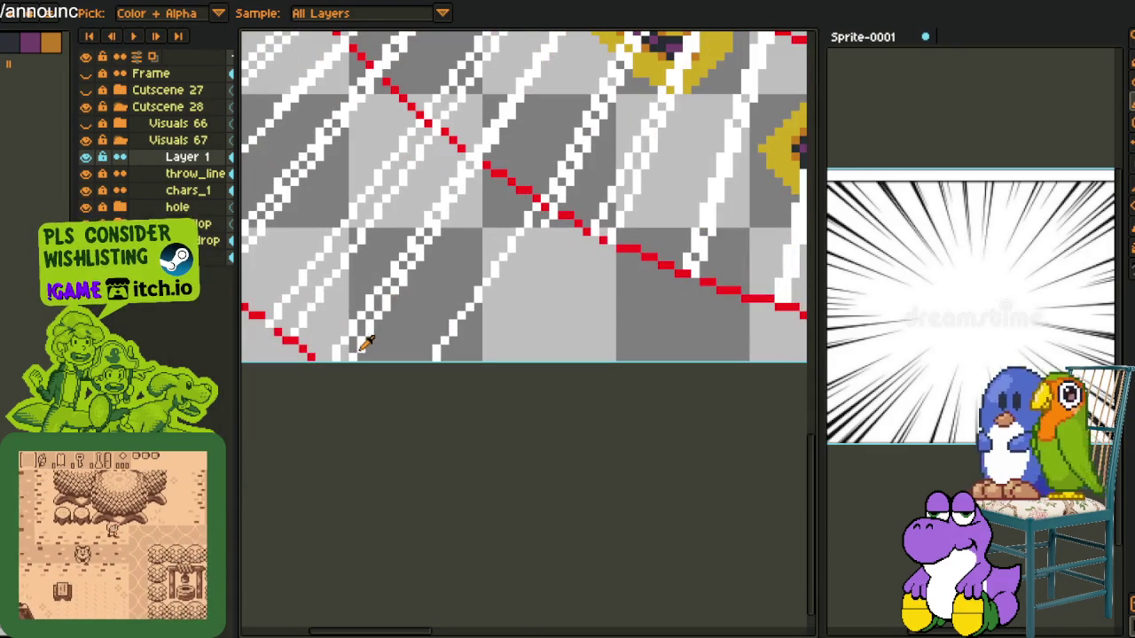
key("g")
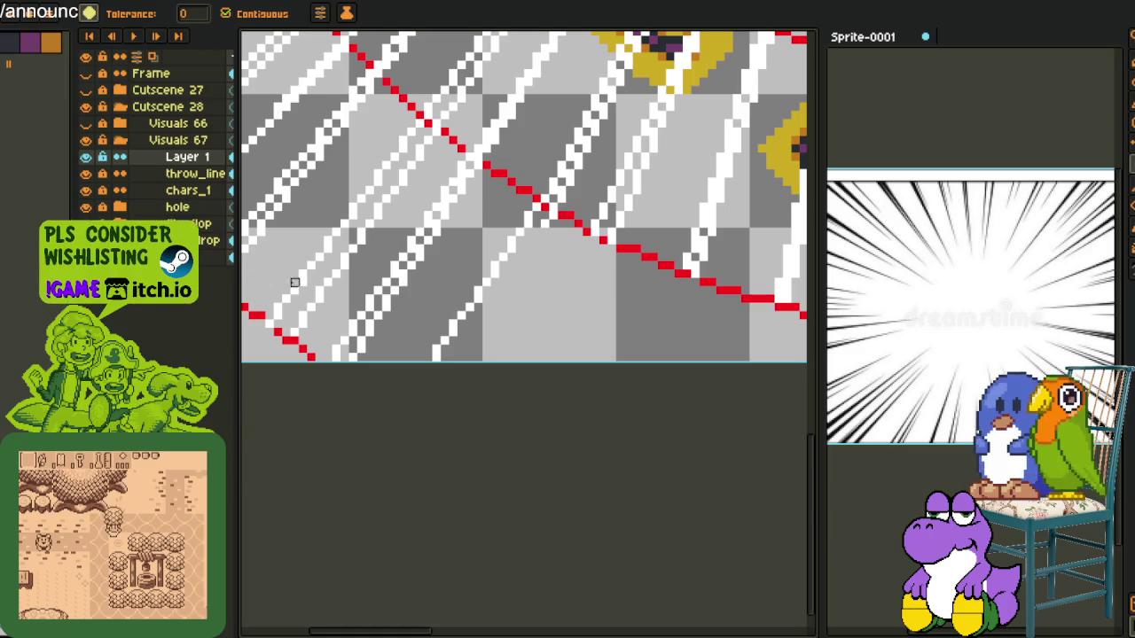
scroll(372, 319, "up", 2)
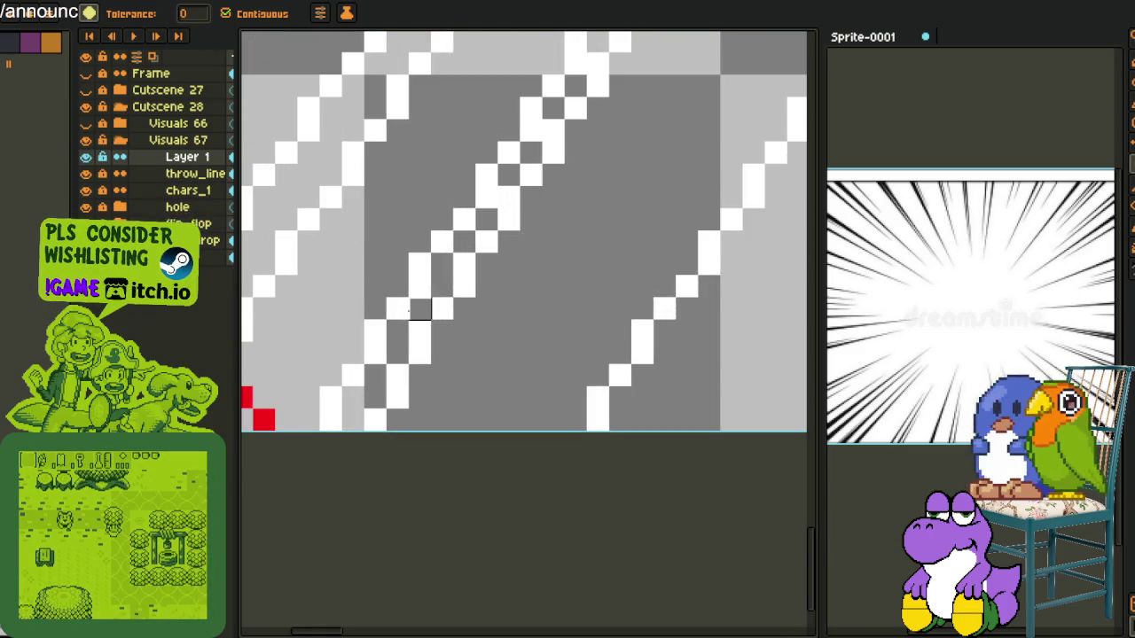
key("p")
left_click(630, 346)
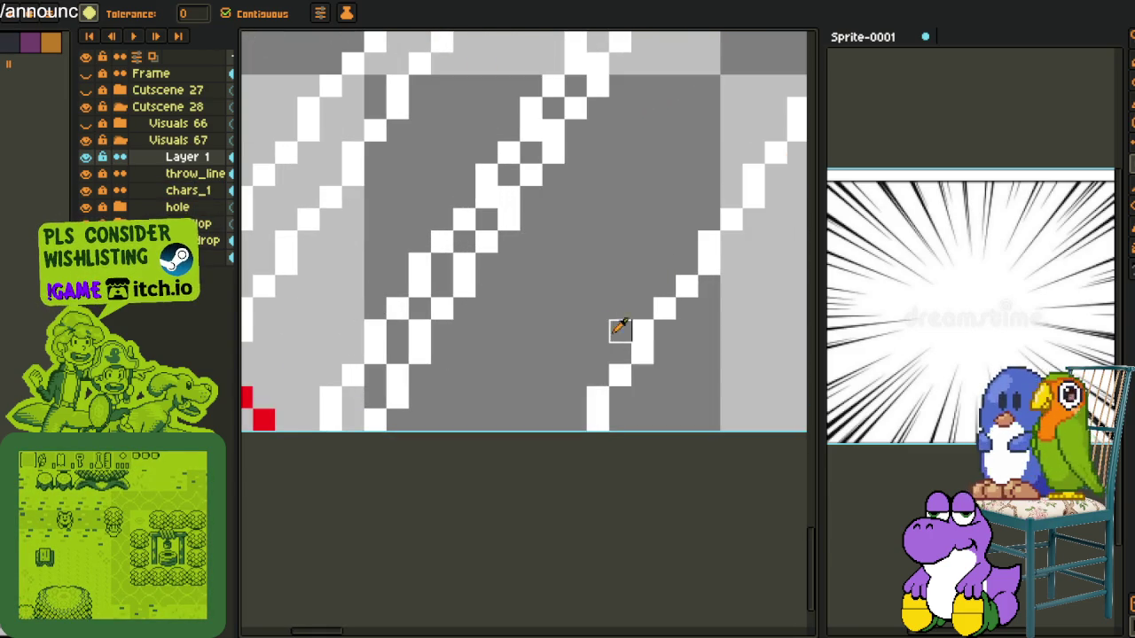
key("i")
key("g")
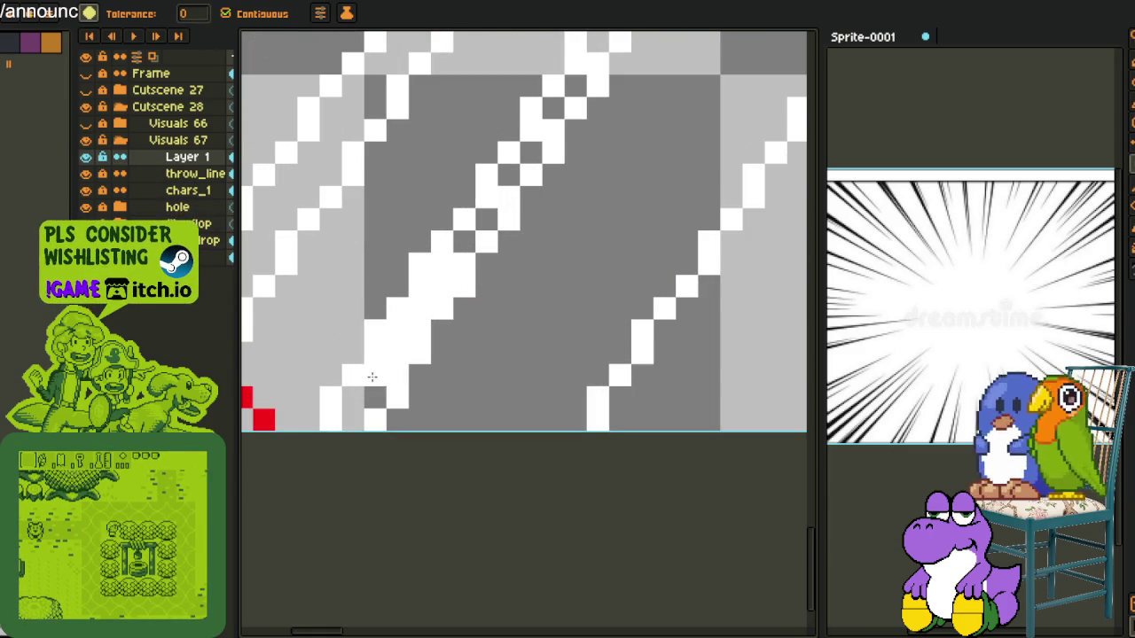
left_click_drag(372, 399, 488, 219)
Replace the white line pixels on the layer with black
scroll(488, 219, "down", 1)
key("i")
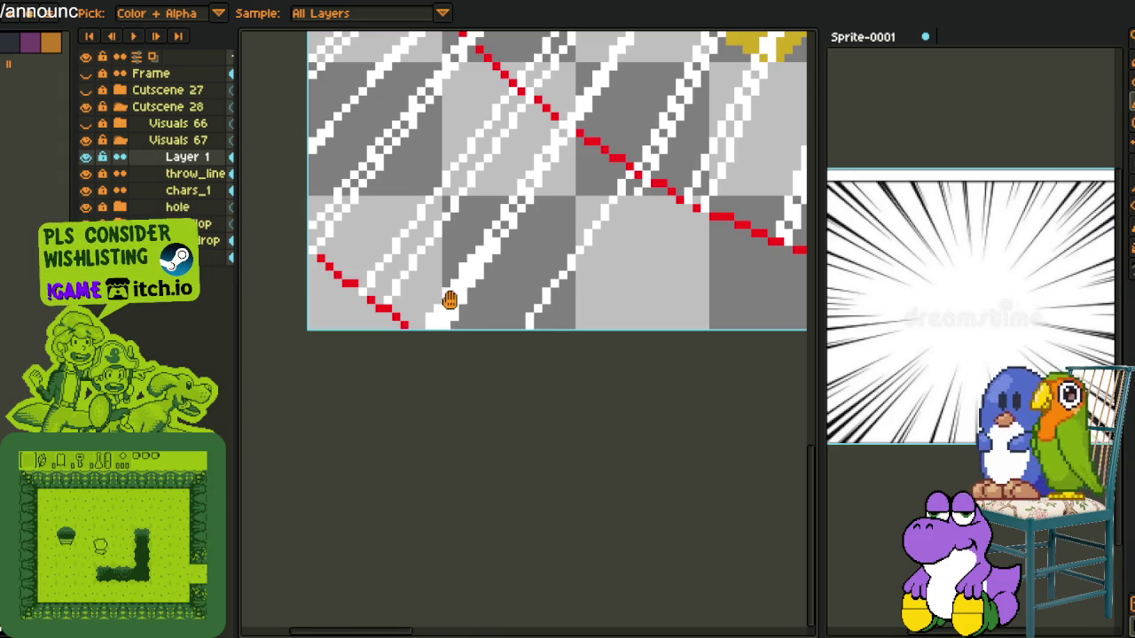
key("shift+r")
left_click(451, 502)
scroll(455, 279, "up", 1)
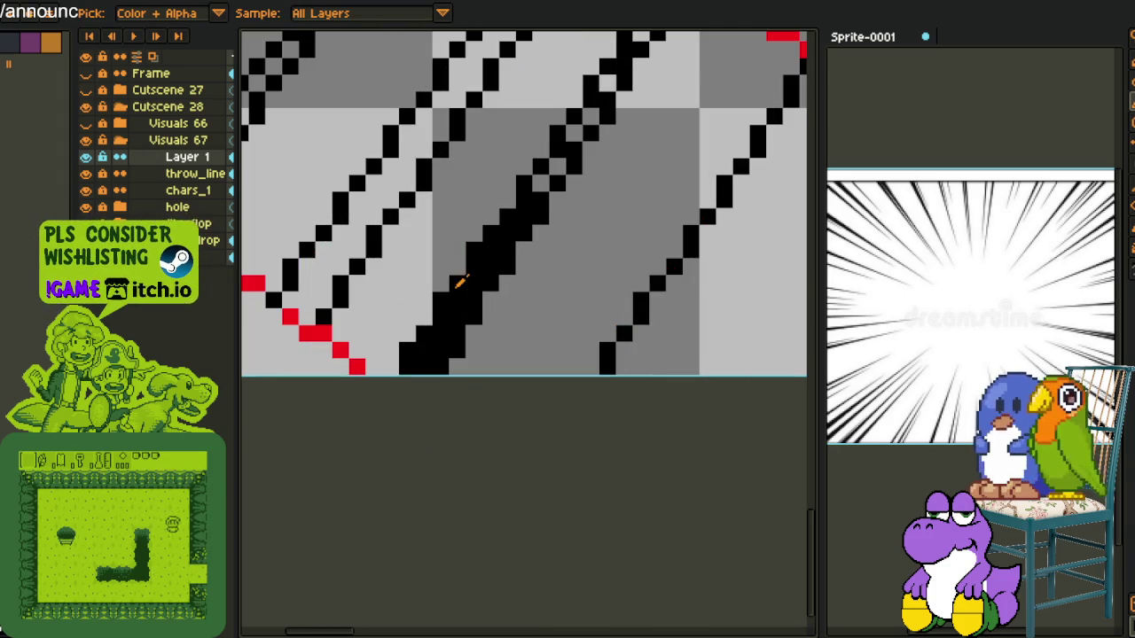
key("g")
scroll(359, 224, "down", 1)
scroll(356, 379, "up", 1)
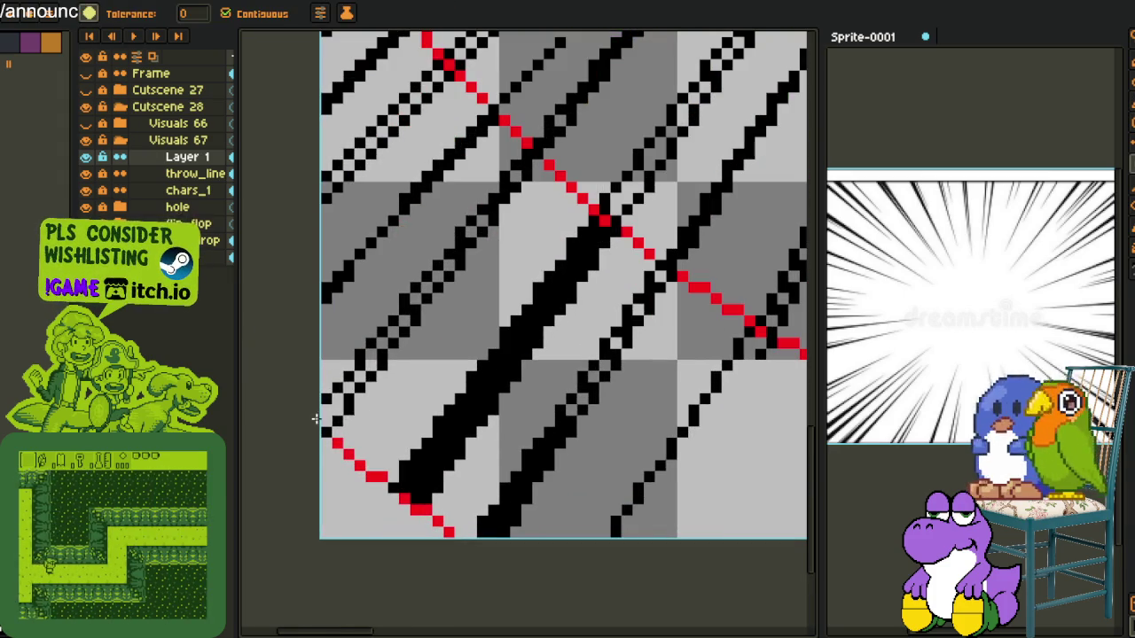
Redraw the dotted central diagonal as a thick solid black stroke, extending it up-right
left_click_drag(355, 379, 446, 268)
left_click_drag(503, 190, 519, 173)
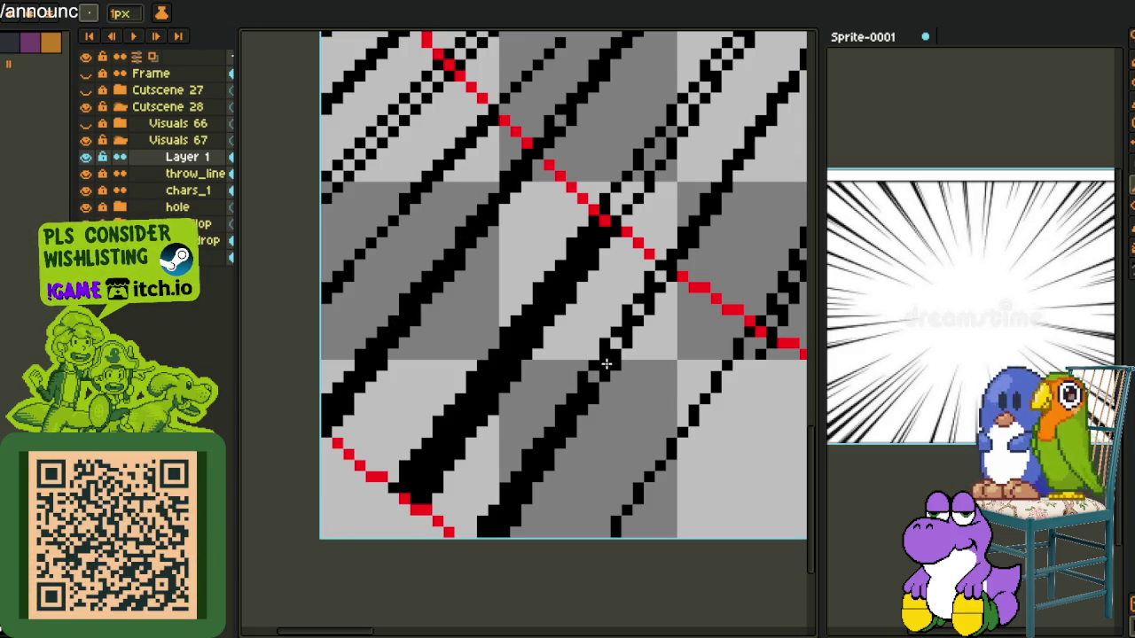
scroll(662, 258, "down", 2)
key("g")
left_click_drag(564, 321, 585, 286)
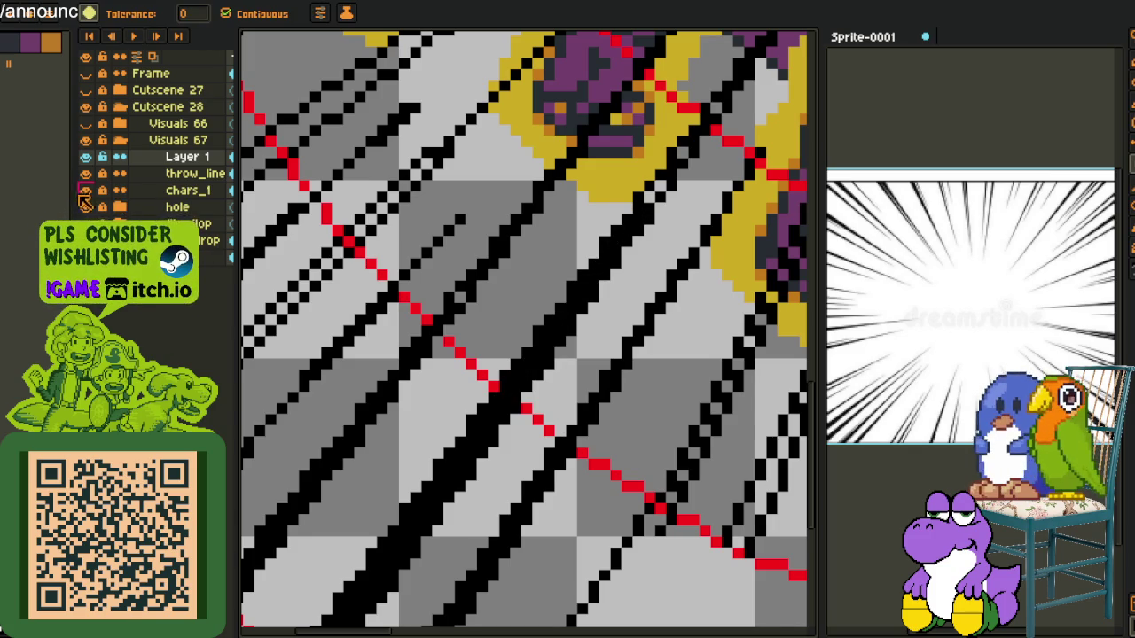
Hide the hole and chars_1 layers
left_click(85, 207)
left_click(86, 190)
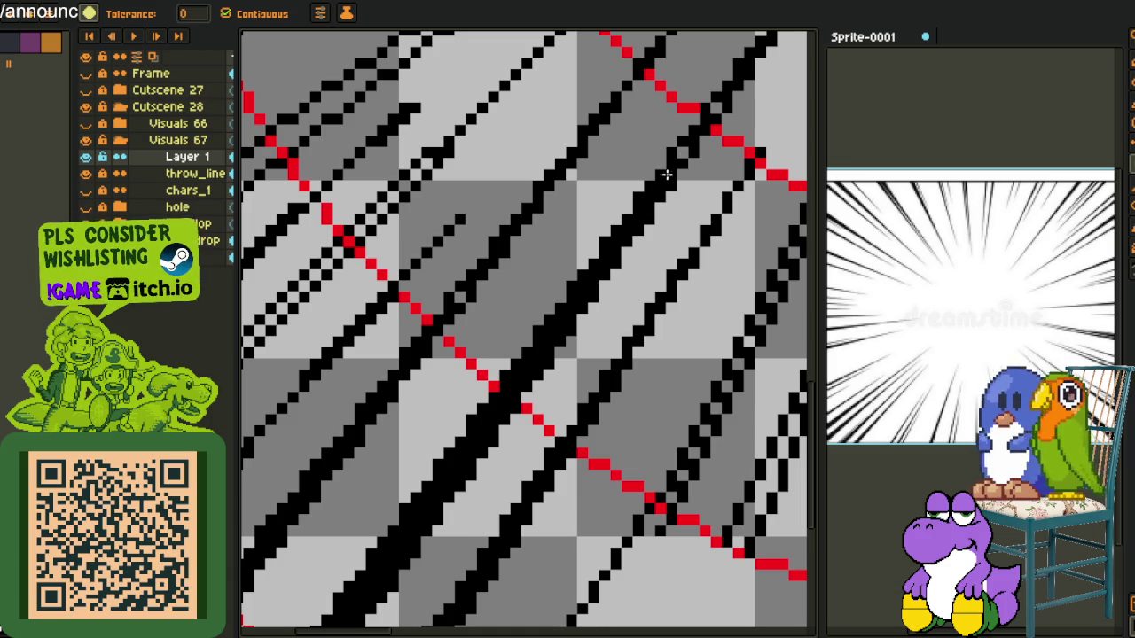
key("b")
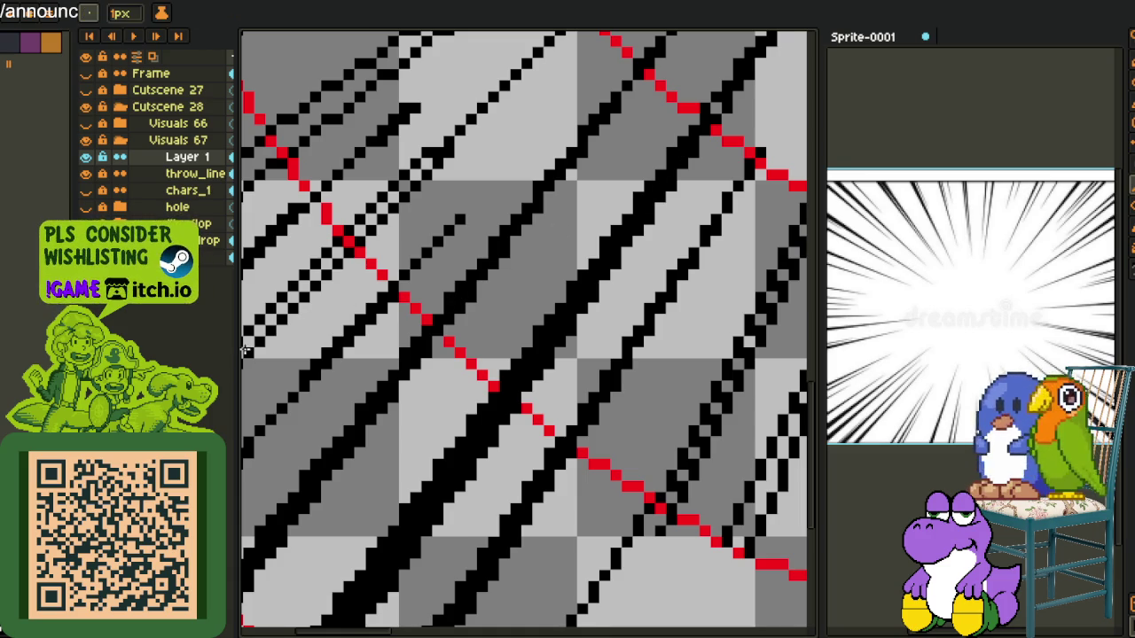
scroll(248, 332, "down", 1)
Draw a thick black diagonal stroke to the canvas edge and fill three grey gaps black
scroll(388, 404, "up", 1)
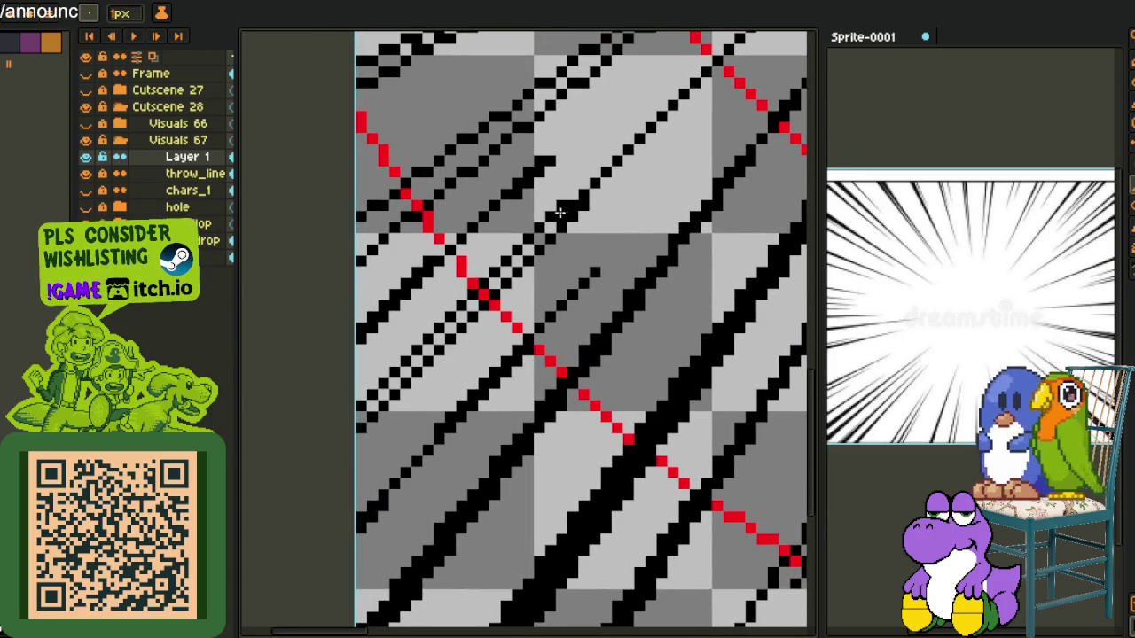
left_click_drag(558, 213, 342, 429)
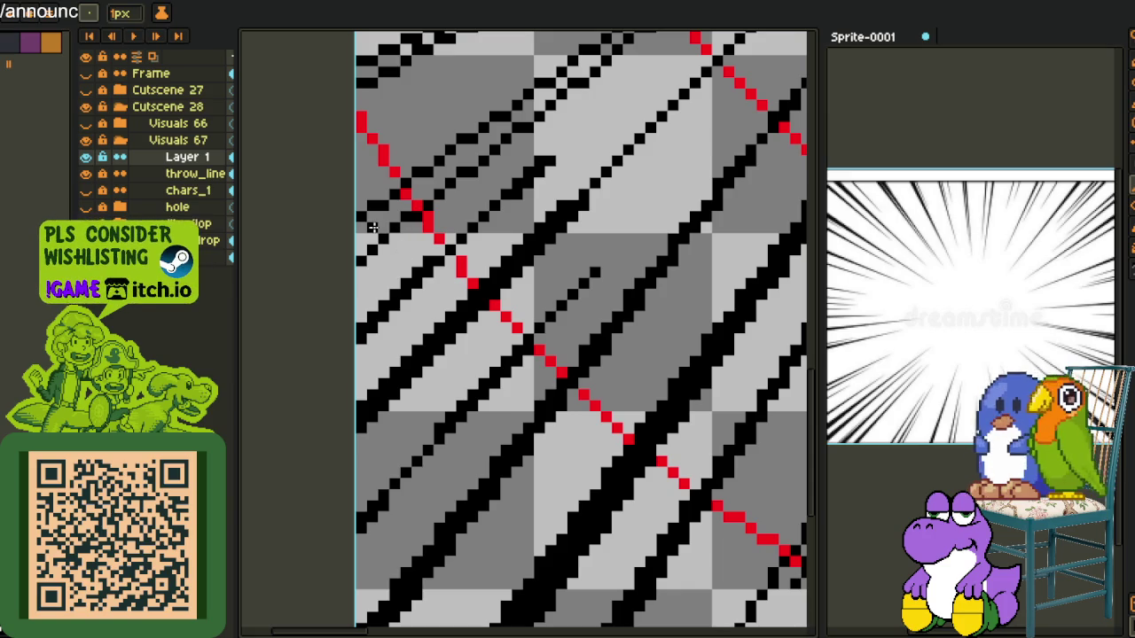
key("g")
left_click(372, 227)
left_click(413, 197)
left_click(424, 192)
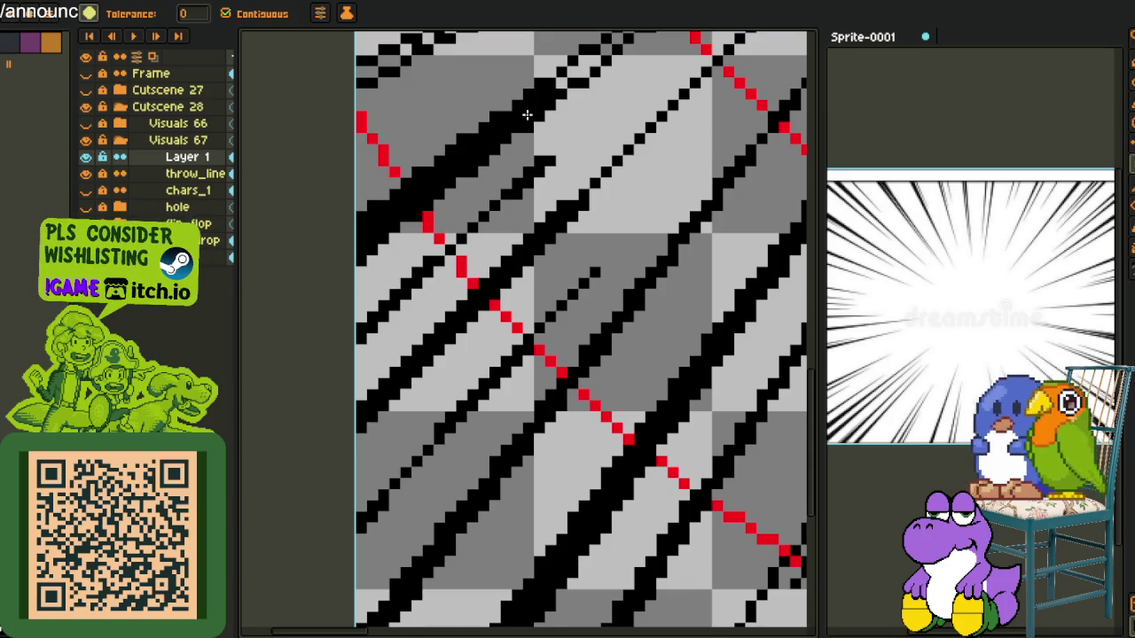
Fill two grey cells black along a lower stretch of the diagonal
left_click_drag(549, 86, 458, 305)
left_click(487, 283)
left_click(466, 299)
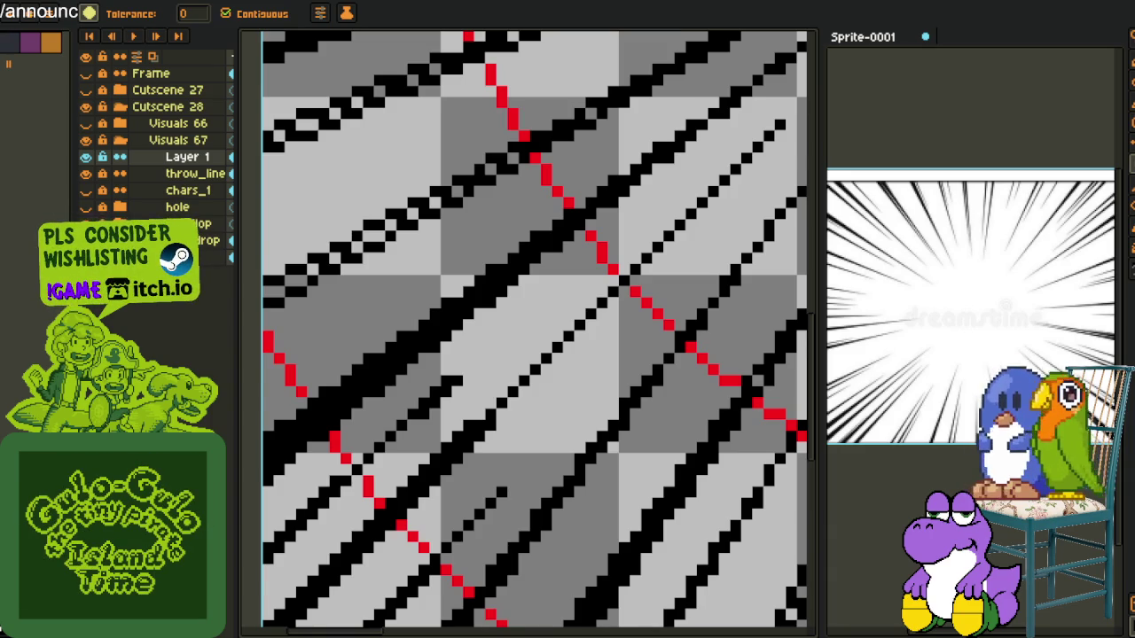
scroll(365, 301, "down", 3)
scroll(365, 302, "up", 2)
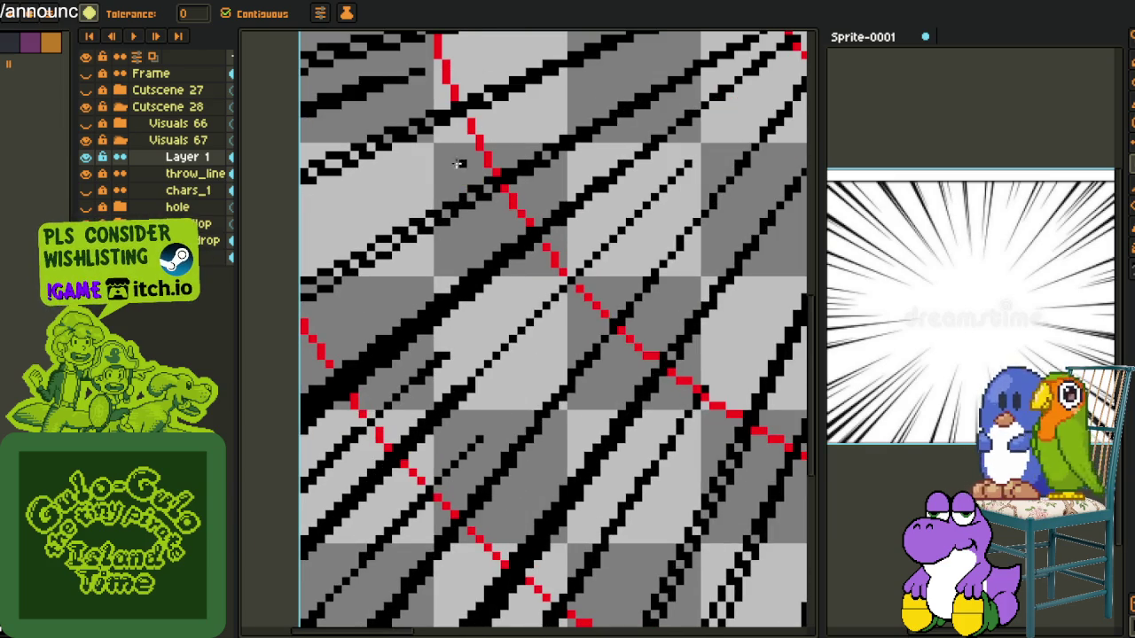
scroll(405, 310, "up", 1)
scroll(390, 372, "up", 1)
scroll(354, 446, "up", 1)
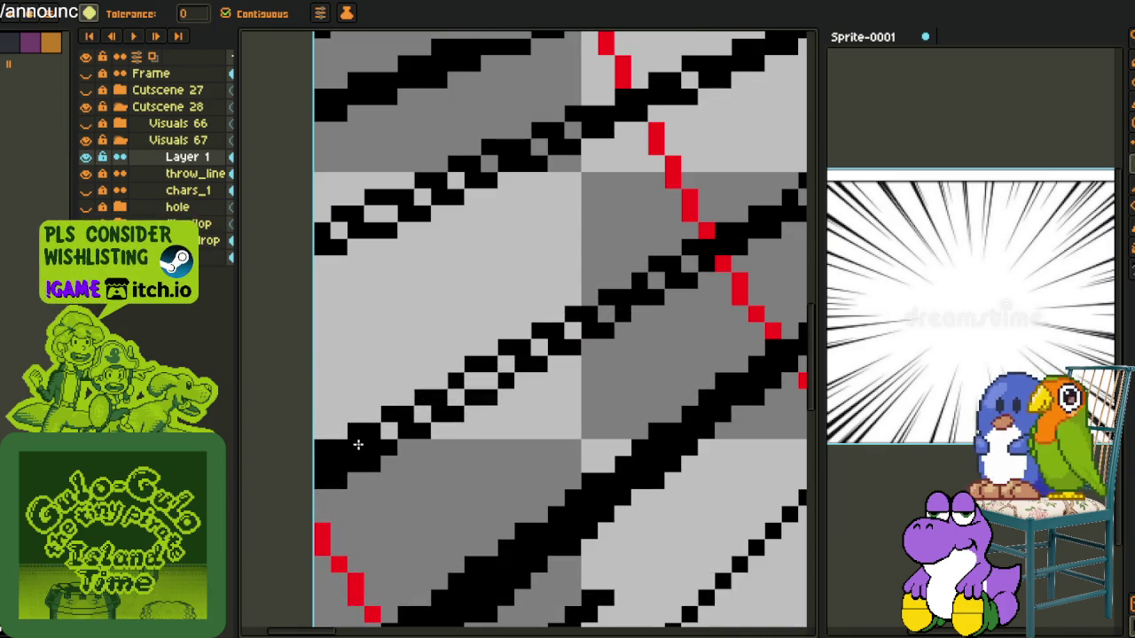
Thicken the diagonal lines with several black pencil strokes
mouse_move(456, 400)
left_mouse_down()
mouse_move(479, 376)
mouse_move(460, 398)
mouse_move(684, 268)
left_mouse_up()
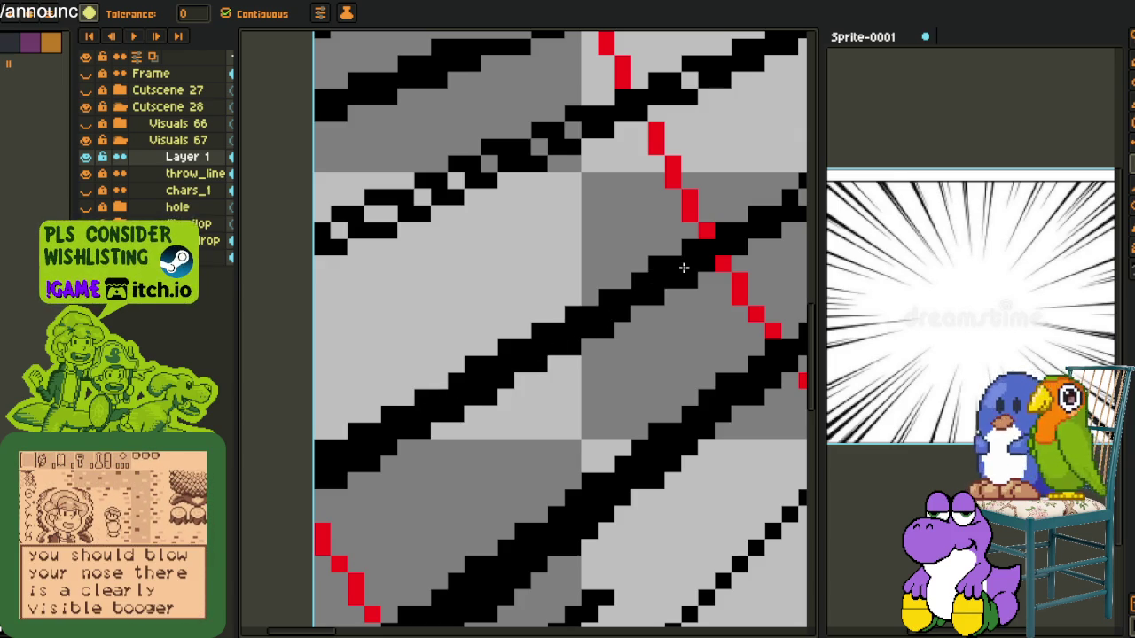
scroll(447, 279, "down", 1)
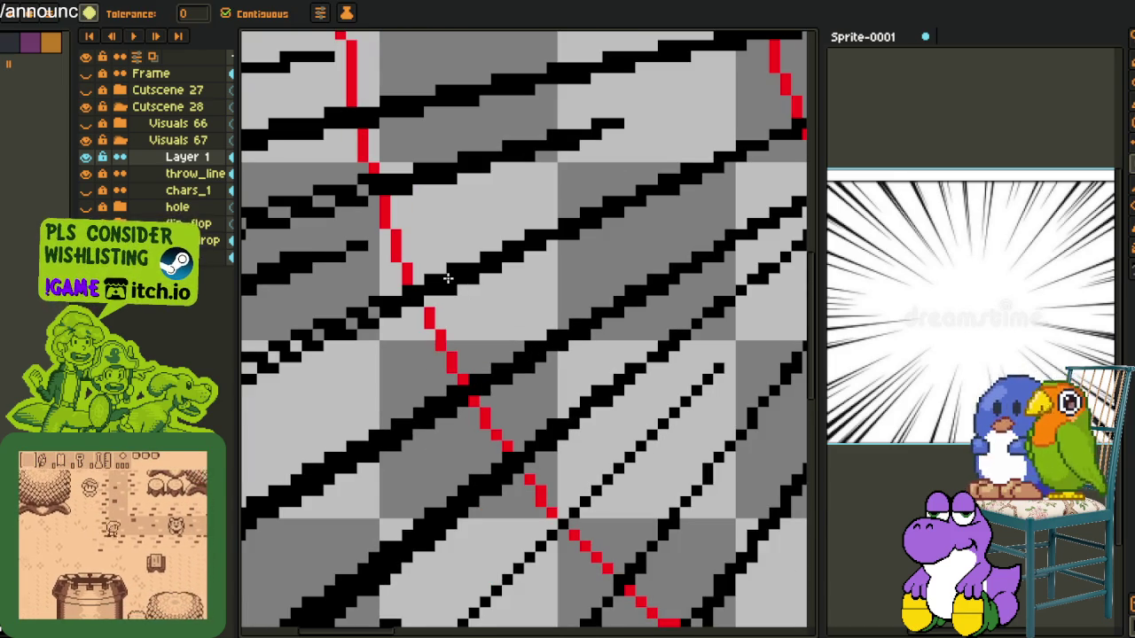
mouse_move(376, 298)
left_mouse_down()
mouse_move(299, 346)
mouse_move(456, 390)
left_mouse_up()
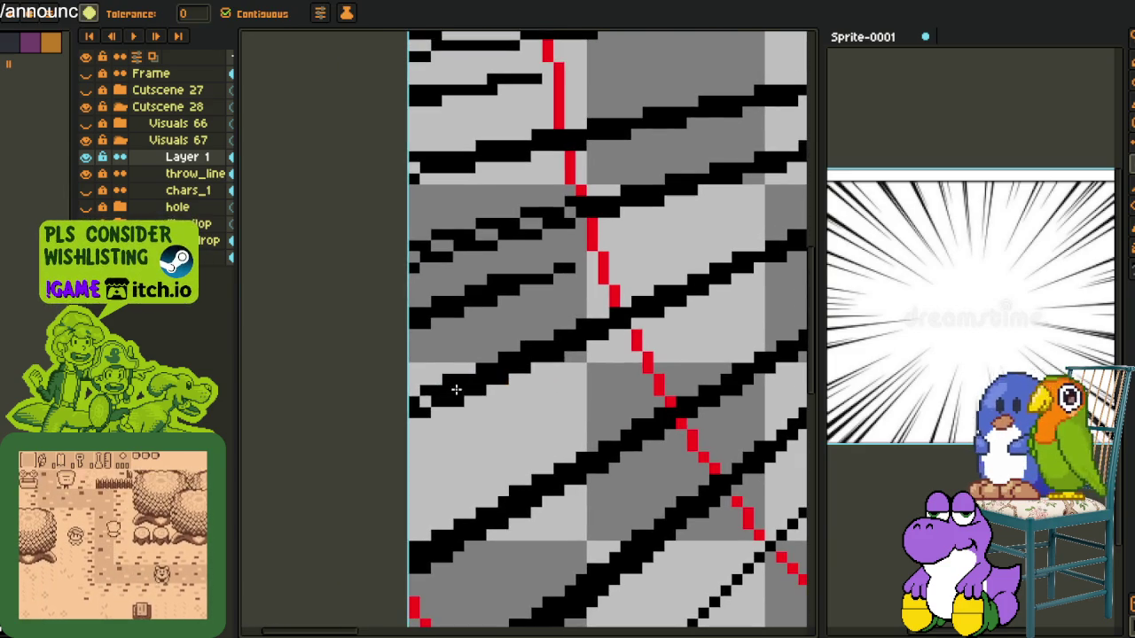
left_click_drag(437, 241, 527, 224)
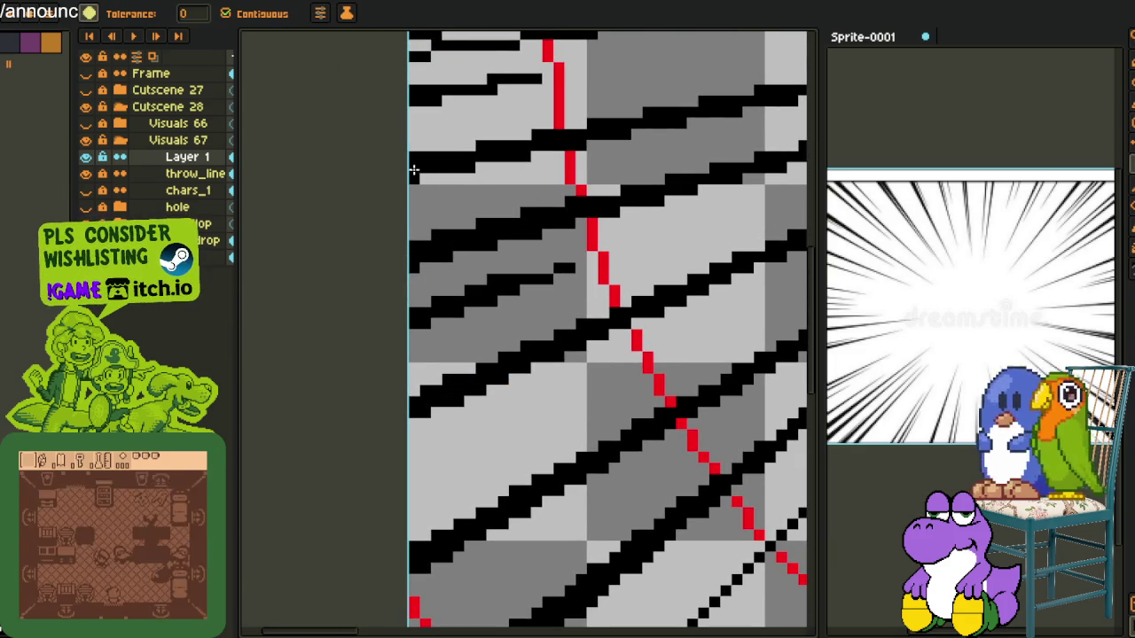
left_click_drag(499, 278, 479, 372)
Fill the light-grey strip under the black band and three small grey gaps black
key("g")
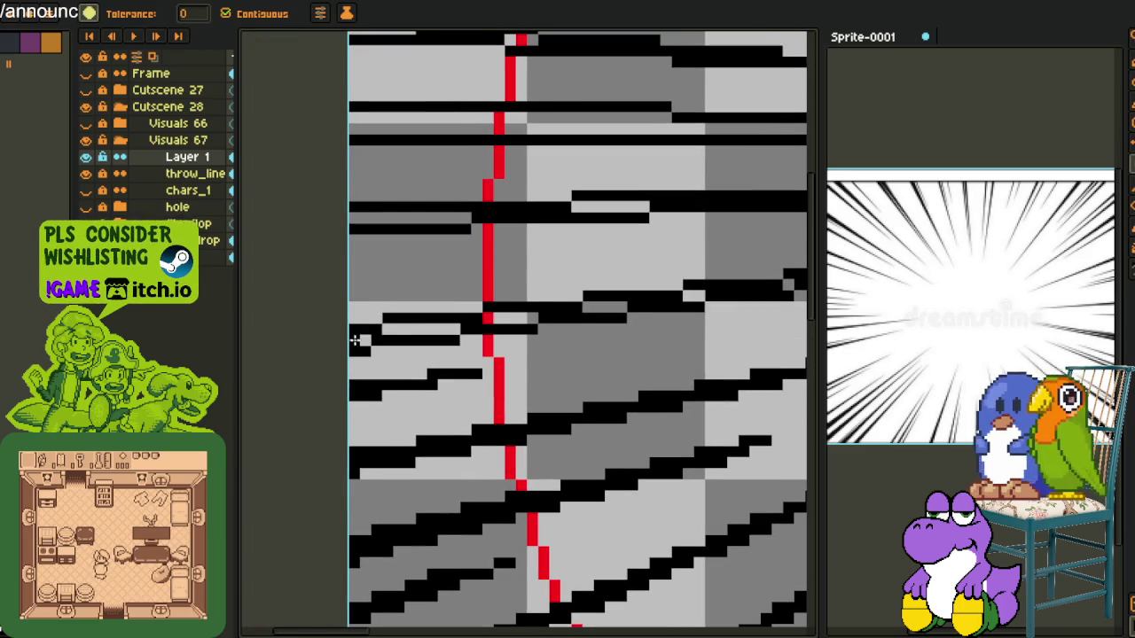
left_click(440, 328)
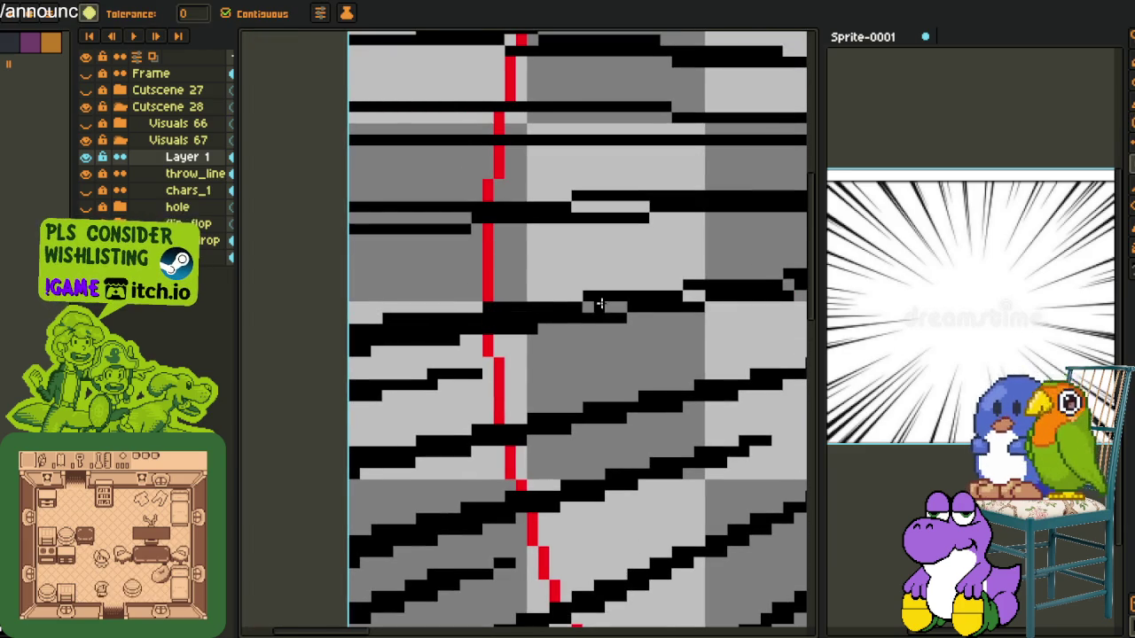
left_click(674, 297)
left_click_drag(674, 296, 516, 341)
left_click(451, 257)
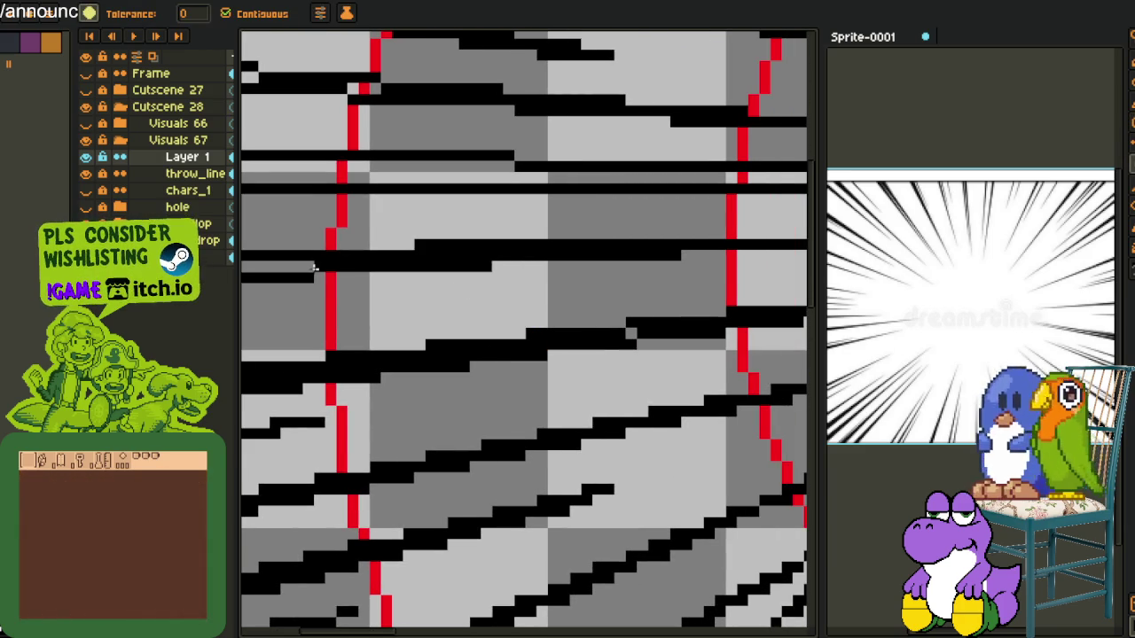
left_click(308, 268)
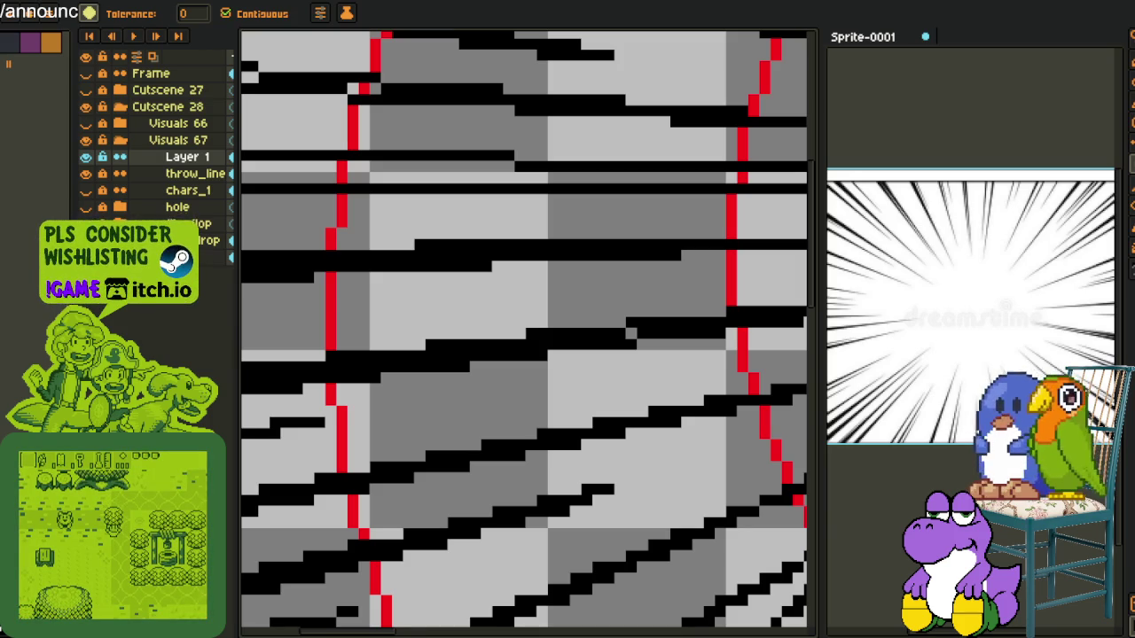
scroll(497, 310, "down", 3)
scroll(547, 322, "up", 3)
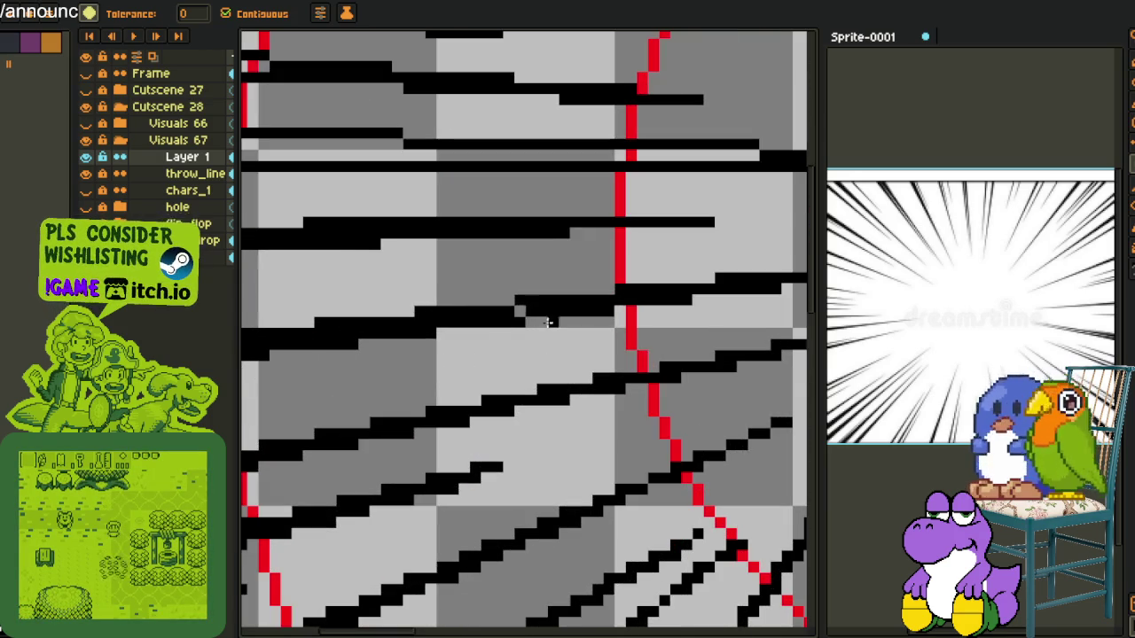
Fill a grey row gap and the grey strips at its left end black
mouse_move(520, 309)
left_mouse_down()
mouse_move(632, 440)
mouse_move(710, 441)
left_mouse_up()
key("g")
left_click(639, 326)
scroll(496, 323, "down", 2)
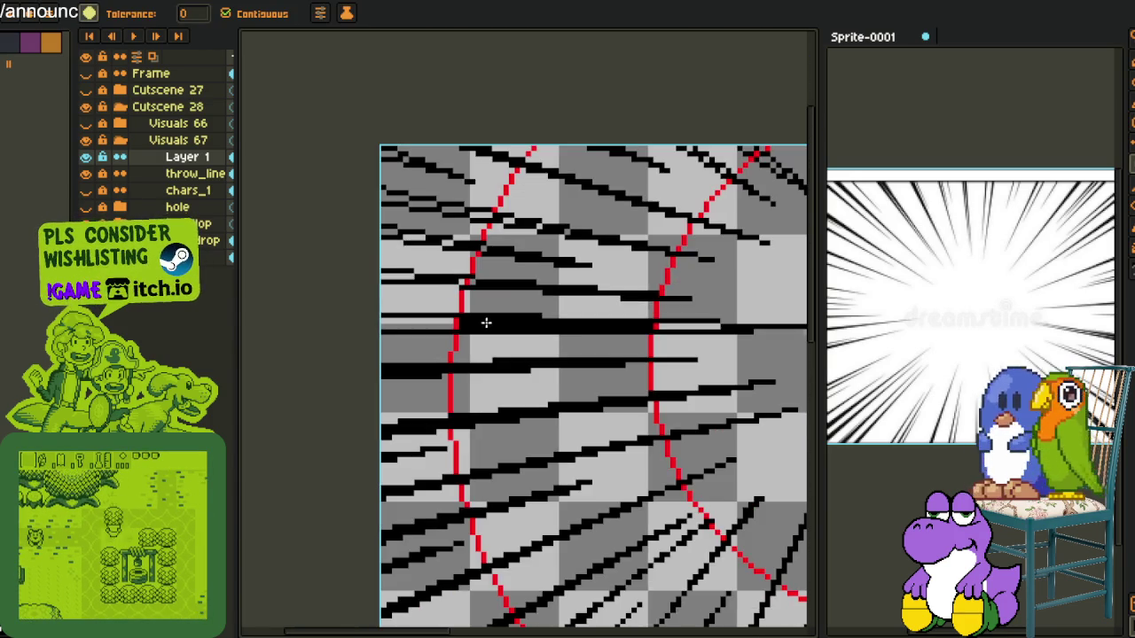
scroll(620, 326, "up", 1)
scroll(652, 328, "up", 1)
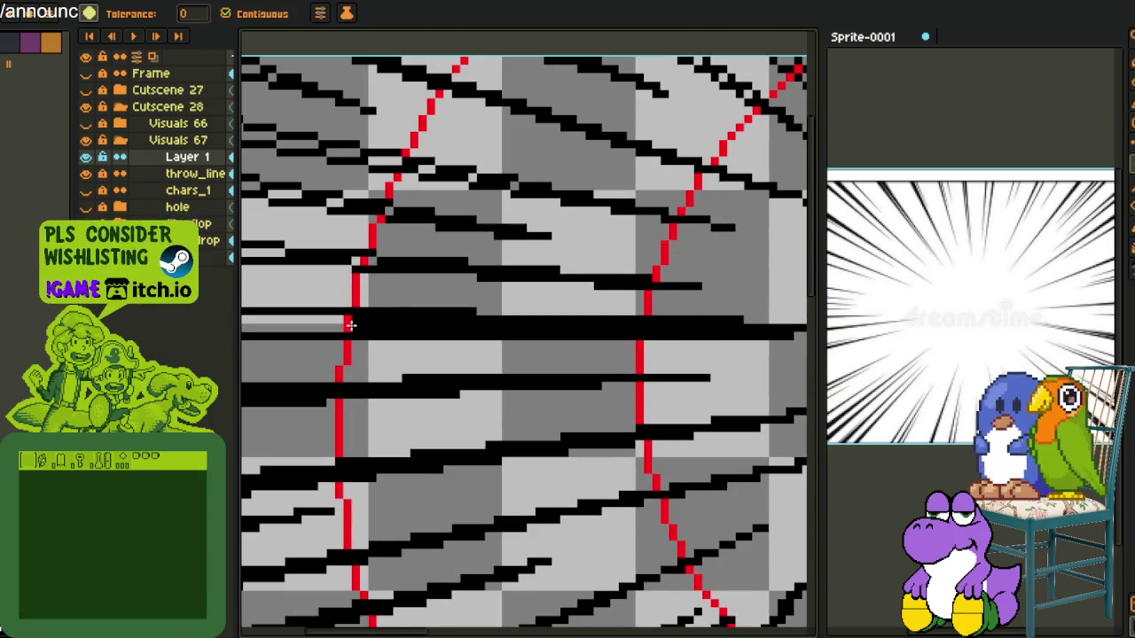
left_click(325, 324)
left_click(286, 253)
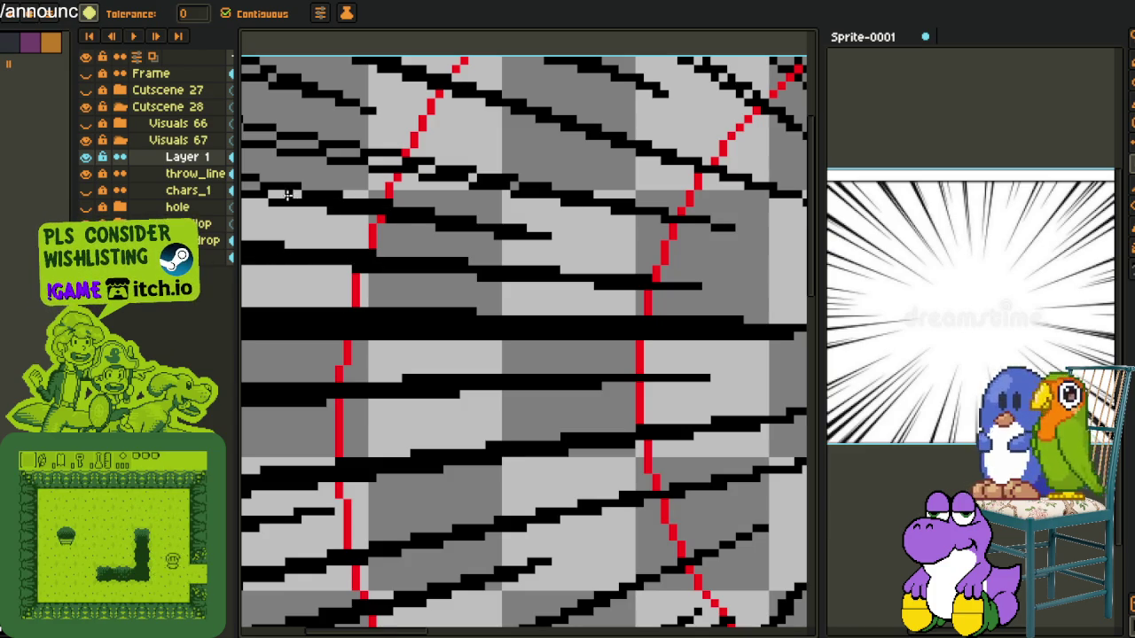
scroll(248, 421, "down", 1)
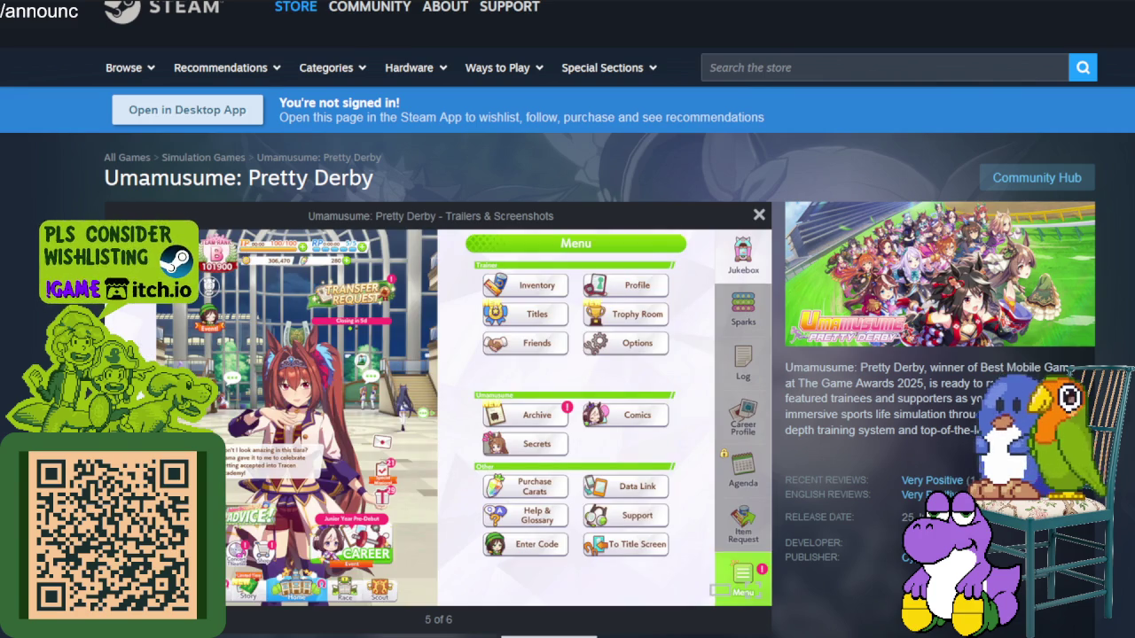
mouse_move(594, 310)
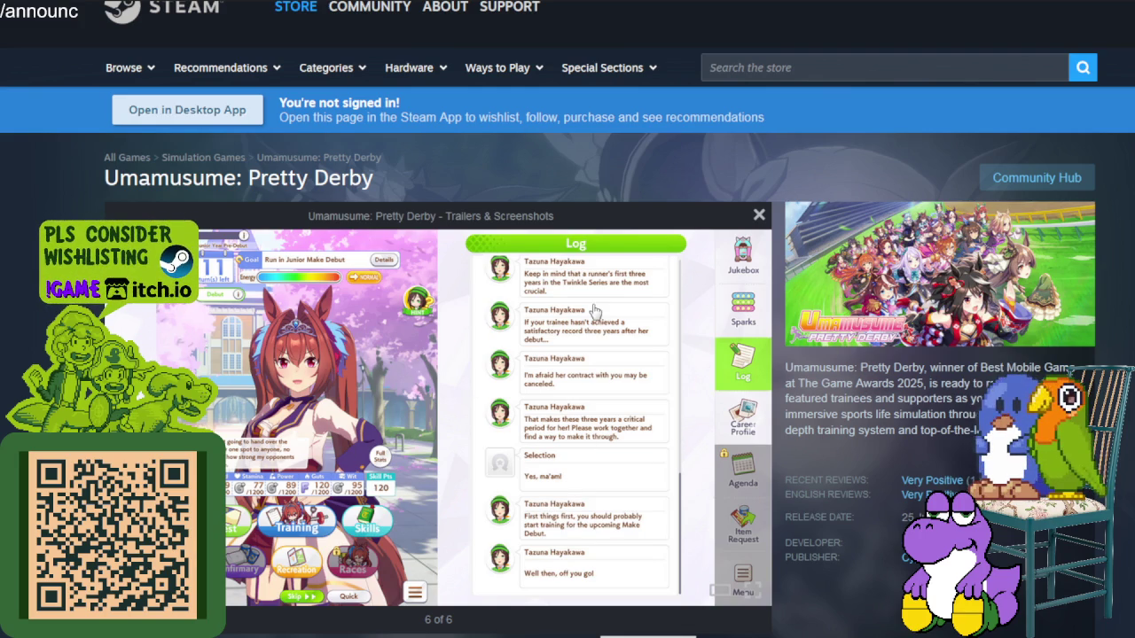
Step through Umamusume gallery items 2 to 6 using the thumbnails
left_click(260, 635)
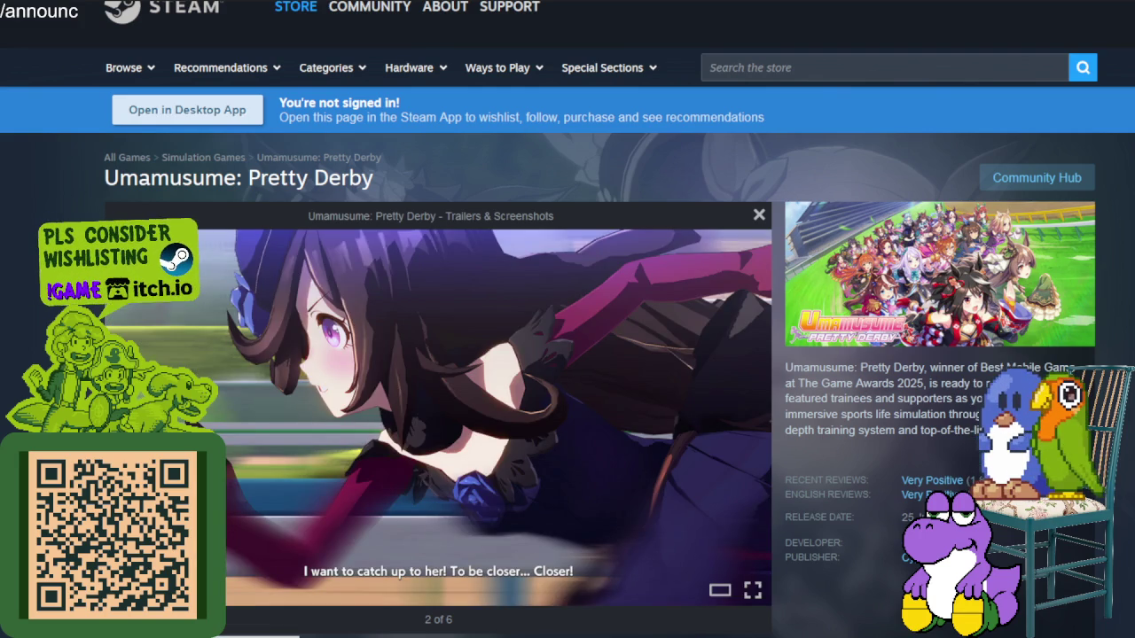
left_click(351, 635)
left_click(450, 635)
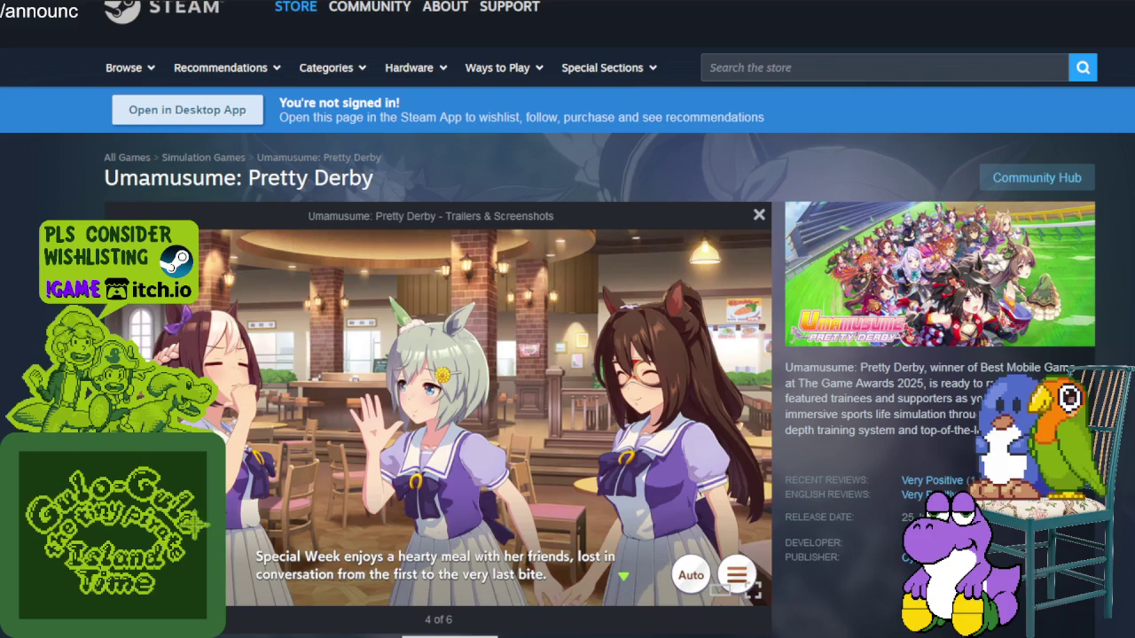
left_click(549, 635)
left_click(648, 635)
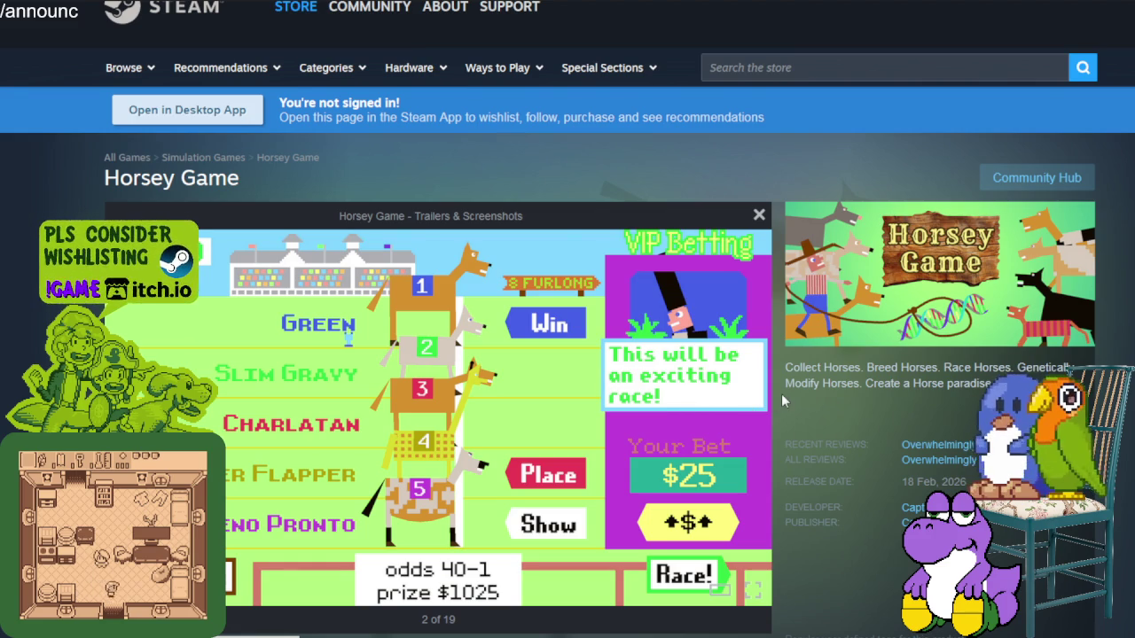
Select the game description text and the 18 Feb, 2026 release date
left_click_drag(842, 368, 991, 384)
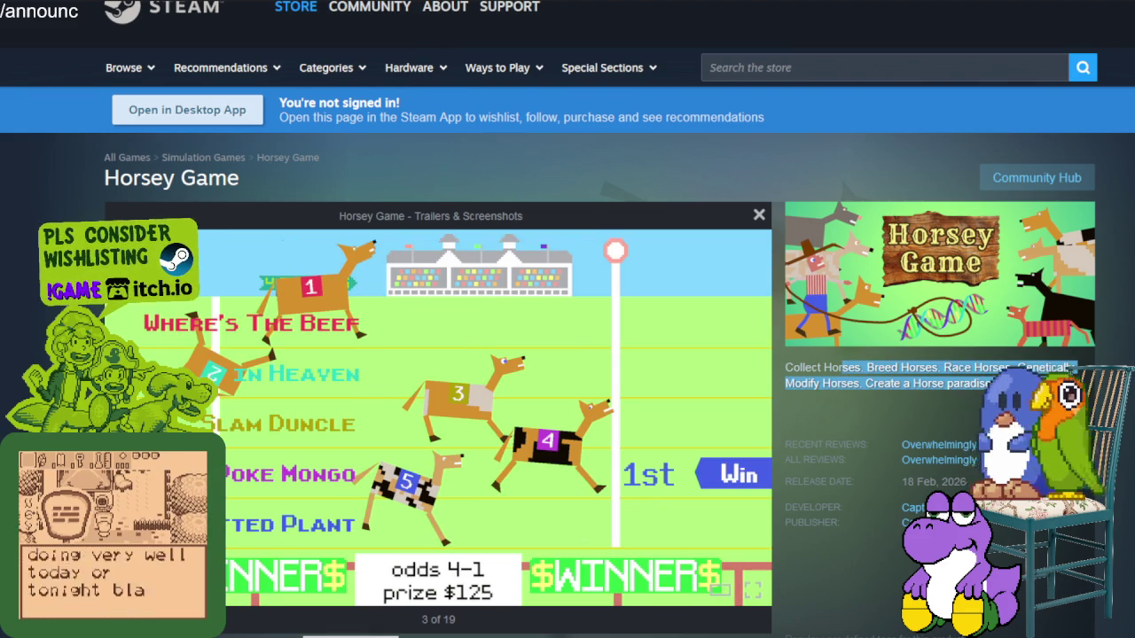
left_click_drag(785, 367, 1051, 367)
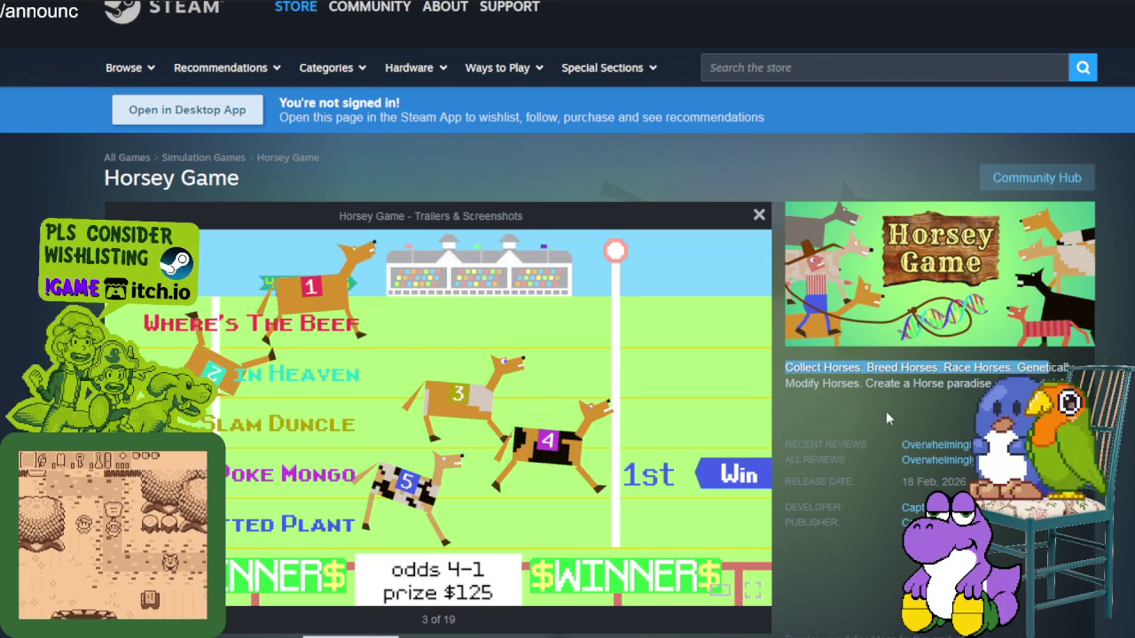
triple_click(954, 475)
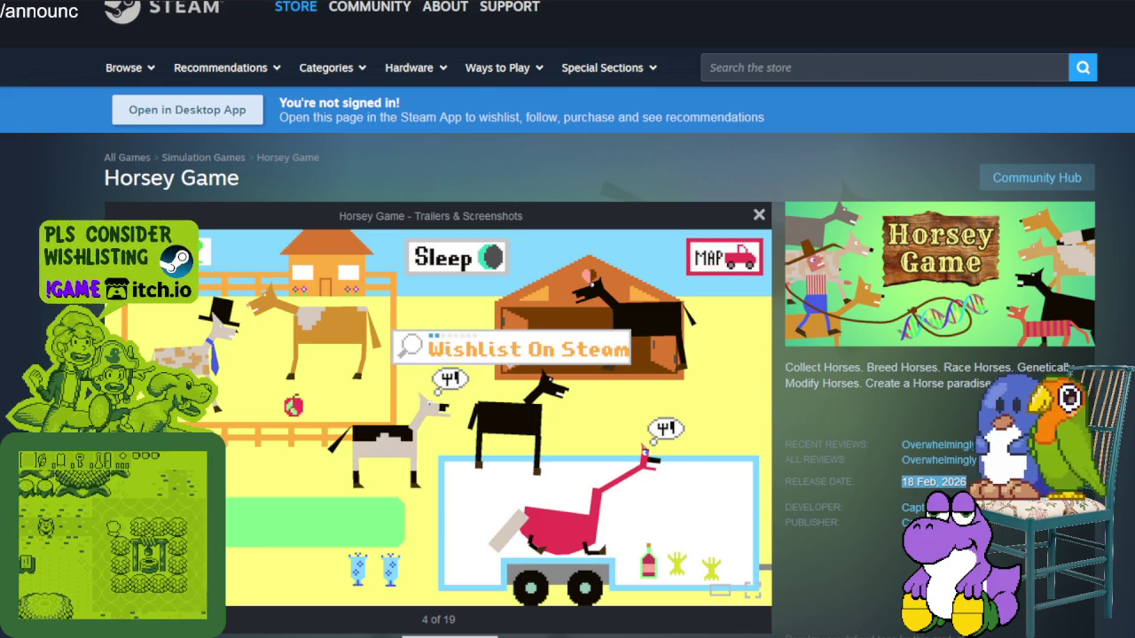
Advance the Horsey Game screenshot viewer to the saloon image, 13 of 19
key("Right")
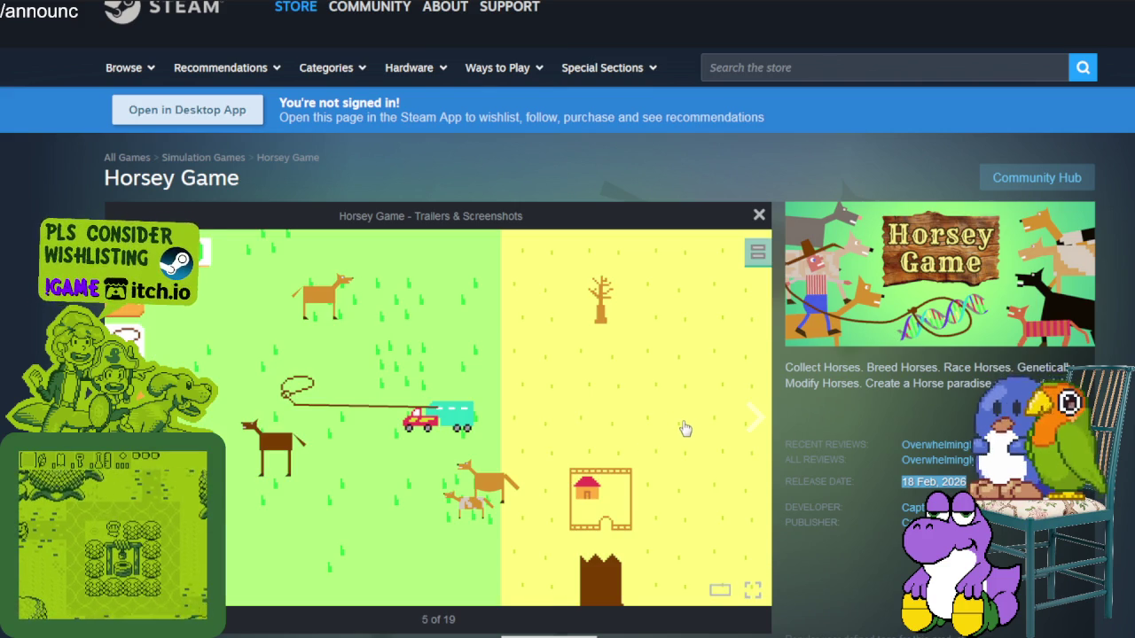
left_click(747, 423)
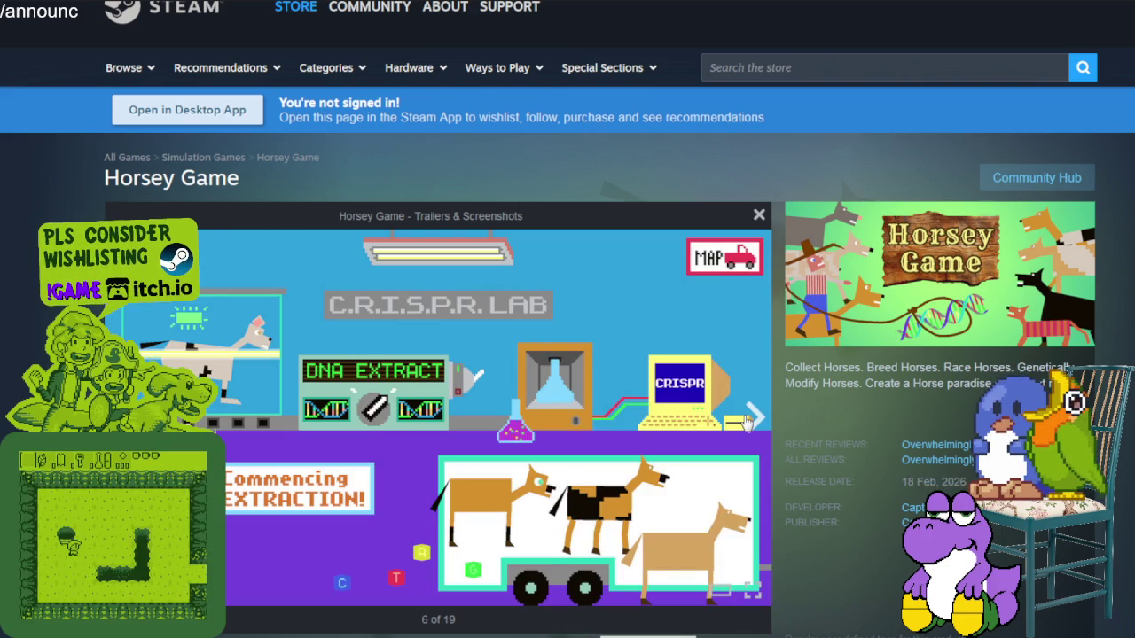
left_click(748, 423)
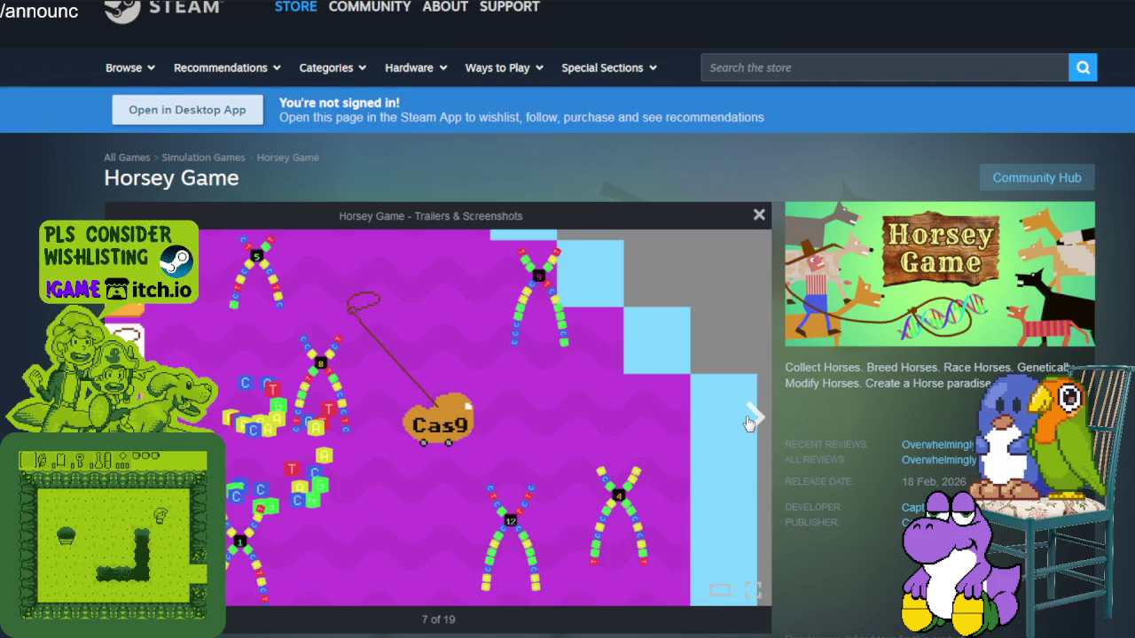
left_click(747, 423)
left_click(748, 423)
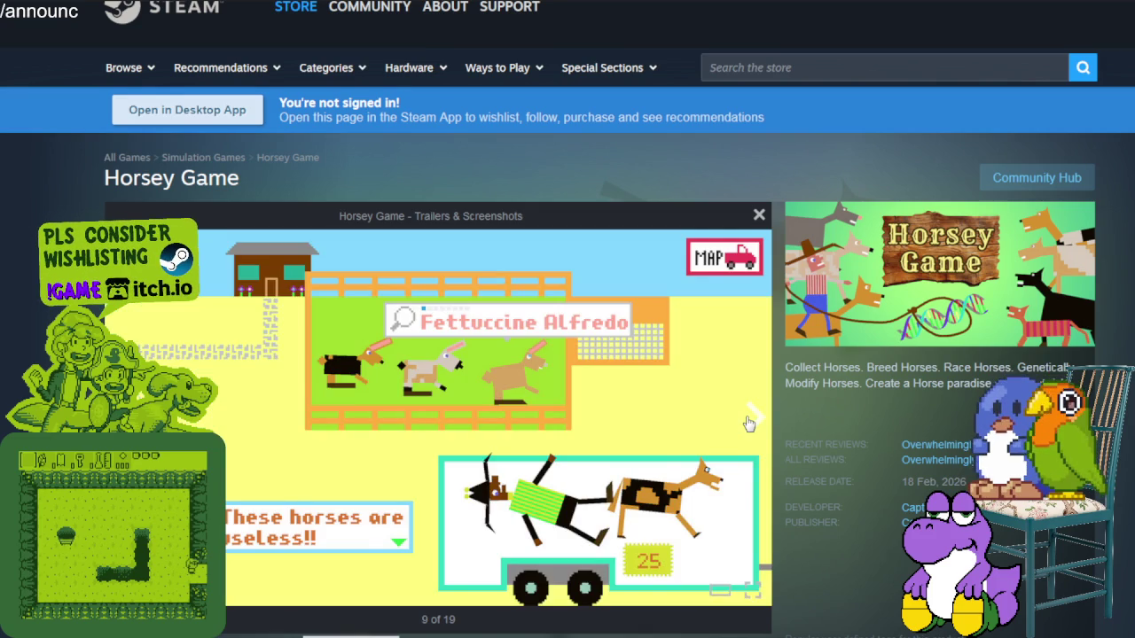
left_click(748, 423)
left_click(748, 423)
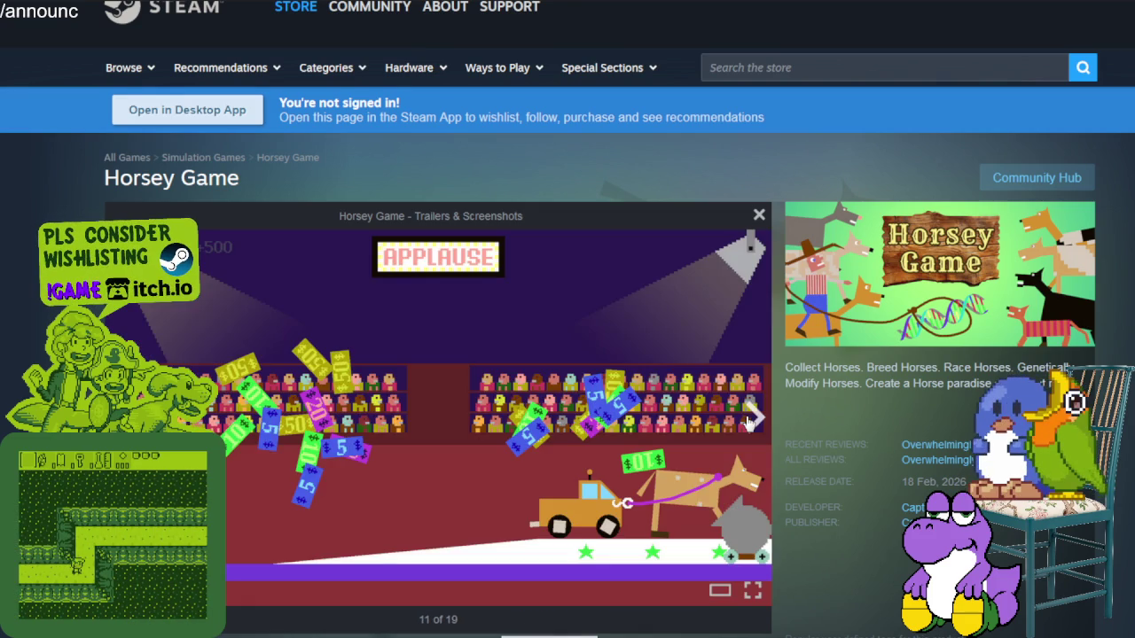
left_click(747, 423)
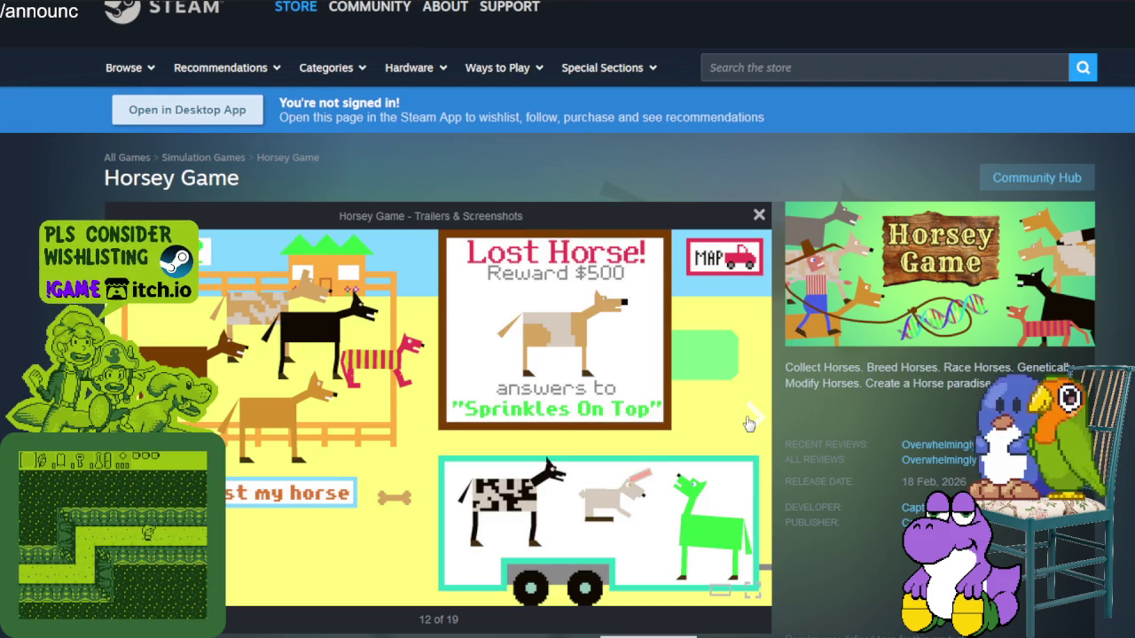
left_click(749, 423)
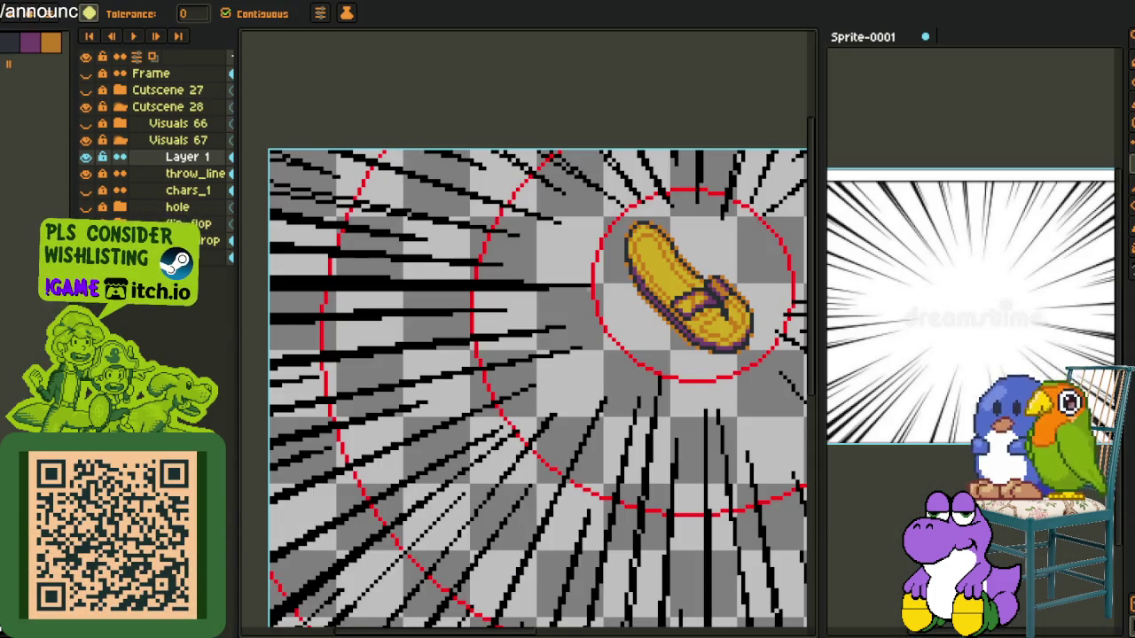
Zoom into the burst lines and pencil black pixels into the line near the red ring
scroll(723, 386, "down", 2)
scroll(658, 448, "up", 1)
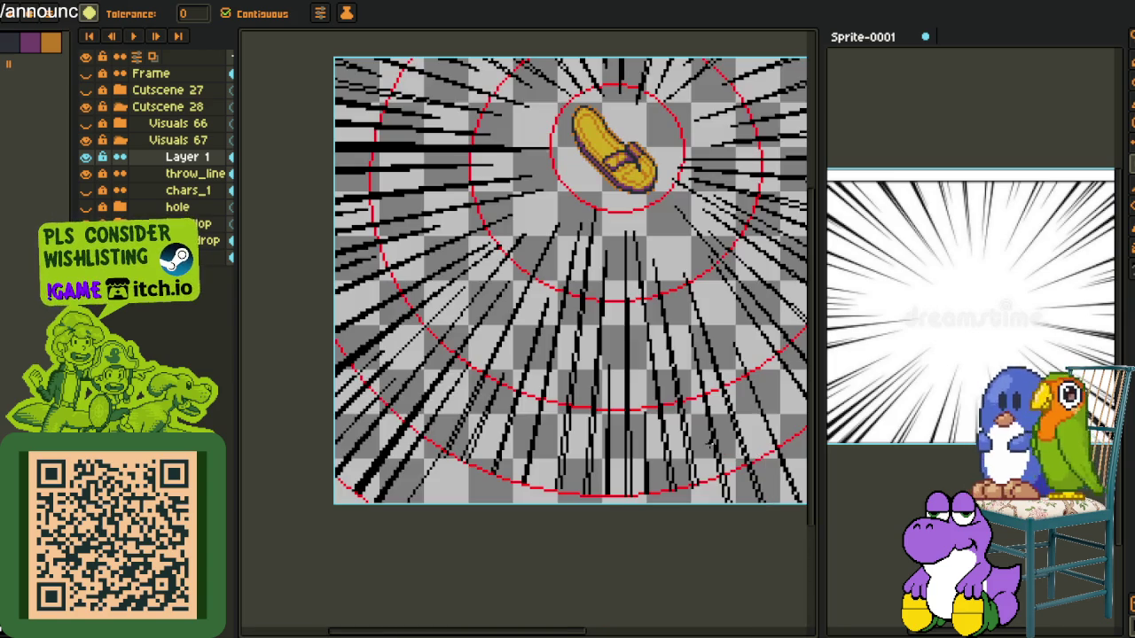
scroll(400, 118, "up", 3)
key("h")
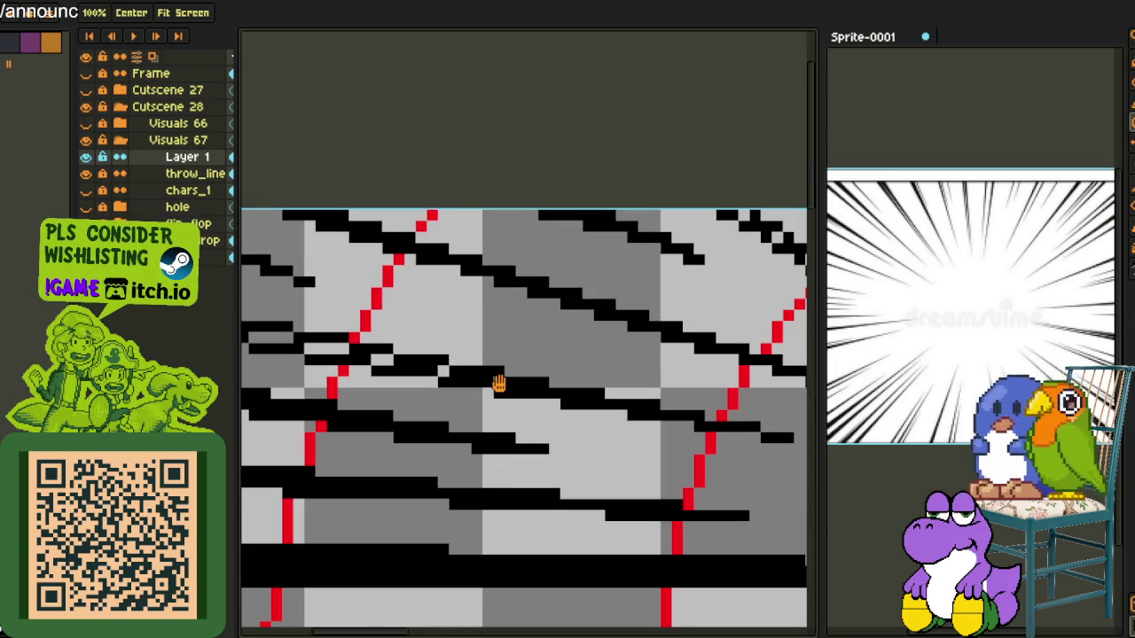
key("g")
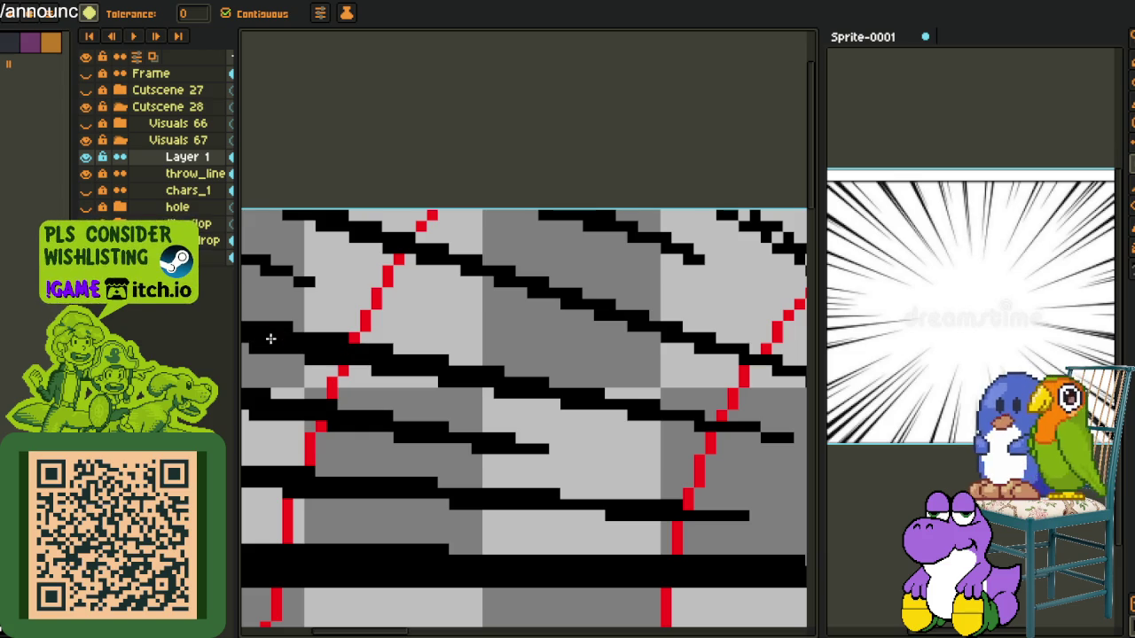
key("h")
left_click_drag(271, 337, 408, 372)
key("g")
scroll(314, 337, "down", 5)
key("h")
scroll(527, 278, "up", 1)
scroll(482, 343, "down", 1)
scroll(633, 310, "up", 1)
scroll(735, 325, "up", 1)
scroll(407, 429, "up", 2)
scroll(407, 428, "up", 2)
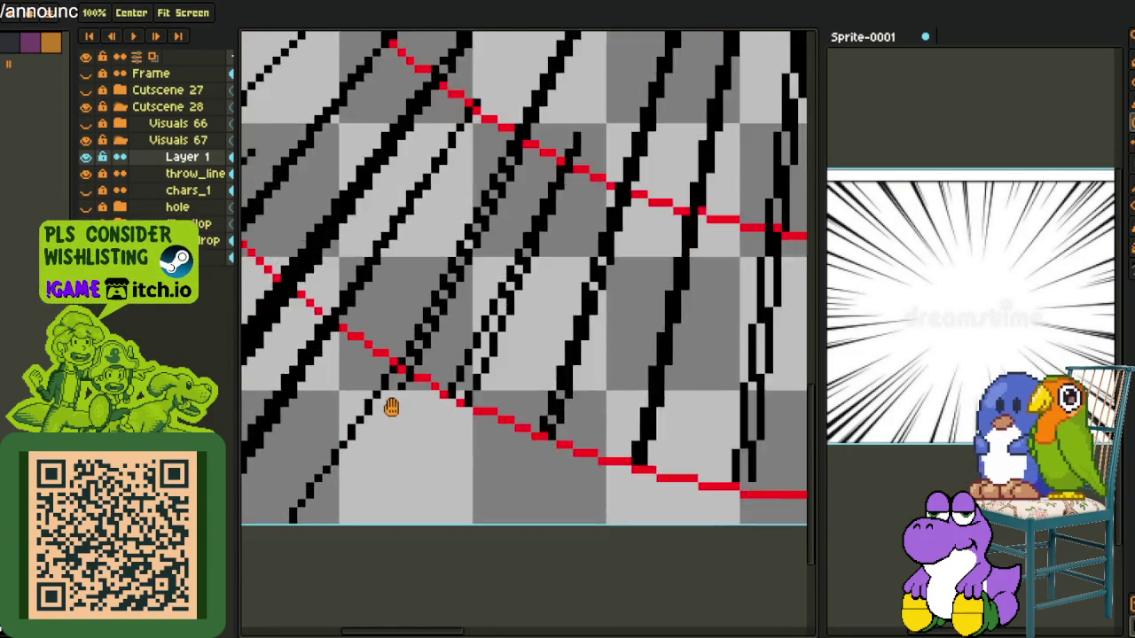
scroll(393, 413, "up", 2)
key("b")
left_click_drag(397, 369, 406, 350)
Bucket-fill two light gaps in and beside a black line with black
scroll(406, 355, "down", 2)
scroll(435, 372, "up", 2)
key("g")
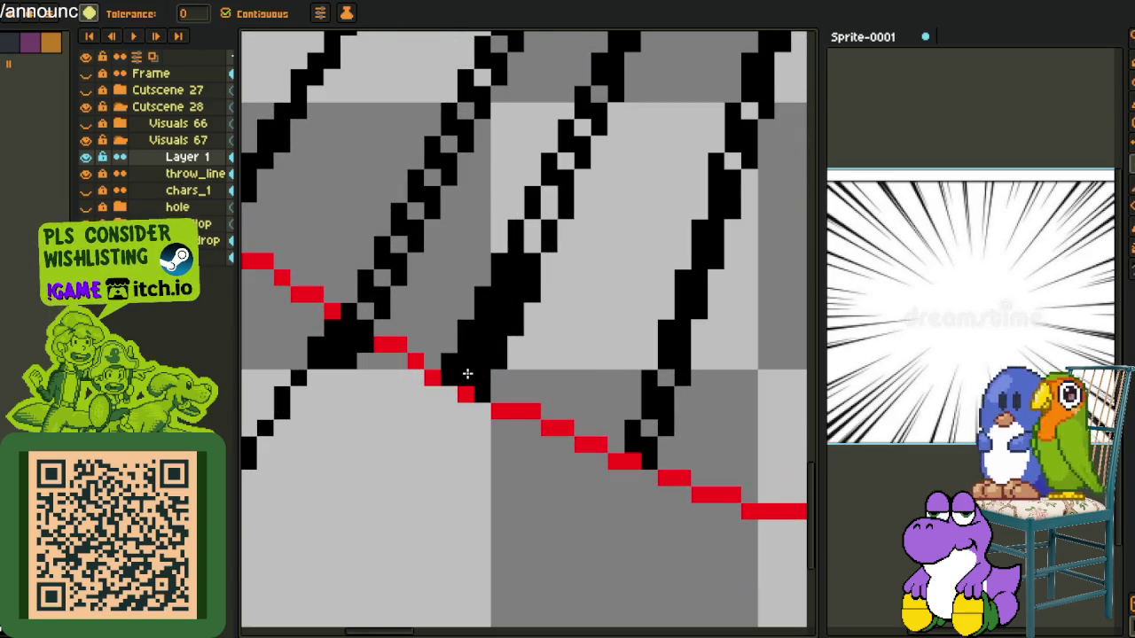
scroll(467, 375, "down", 2)
scroll(537, 404, "down", 2)
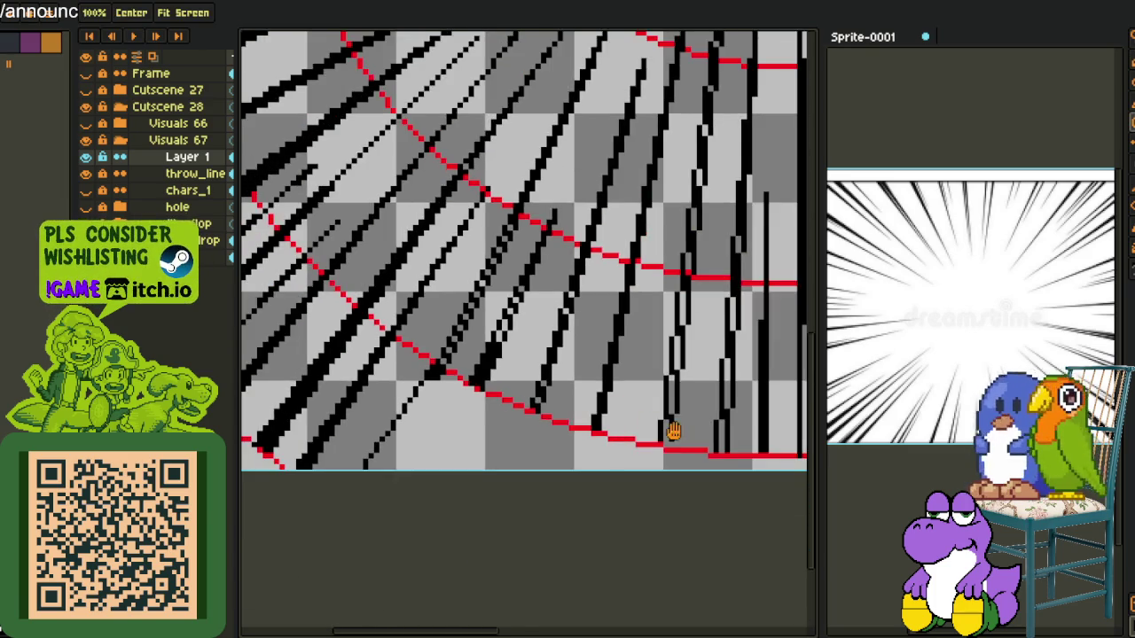
scroll(571, 434, "up", 3)
left_click(571, 437)
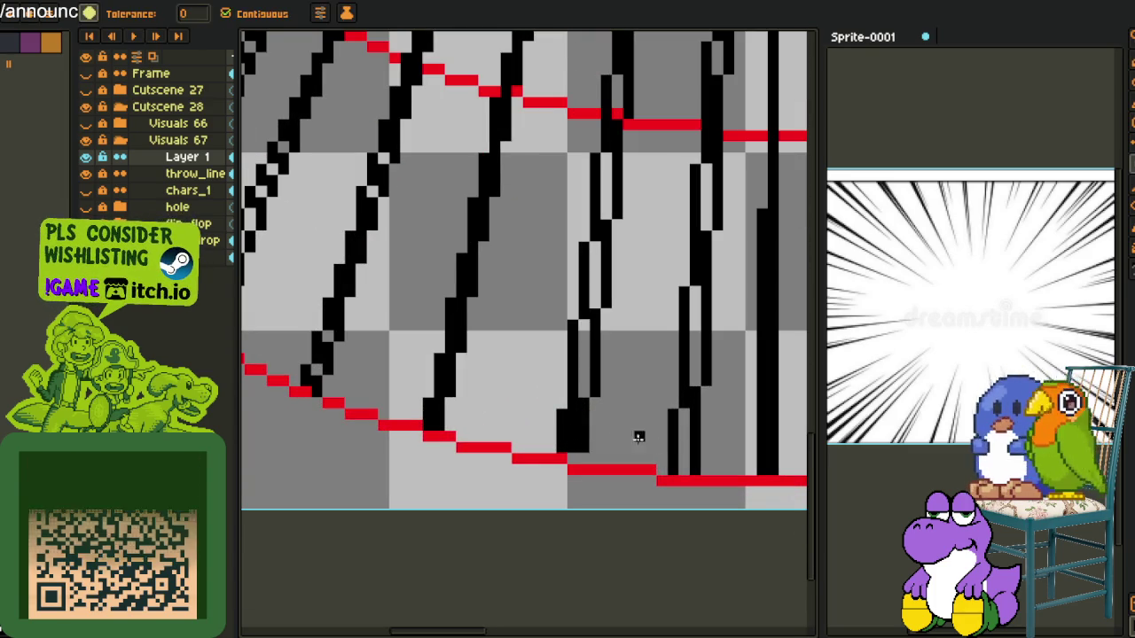
left_click(683, 459)
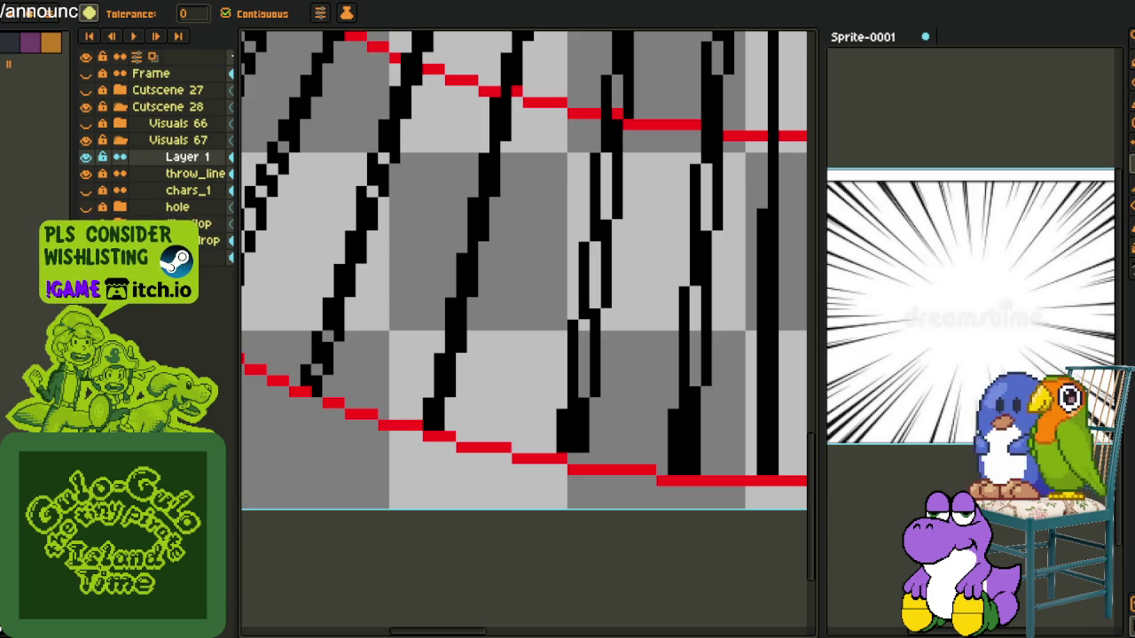
Fill the narrow strip between two black lines and two more small gaps black
scroll(372, 247, "down", 2)
scroll(418, 337, "up", 1)
scroll(329, 375, "up", 2)
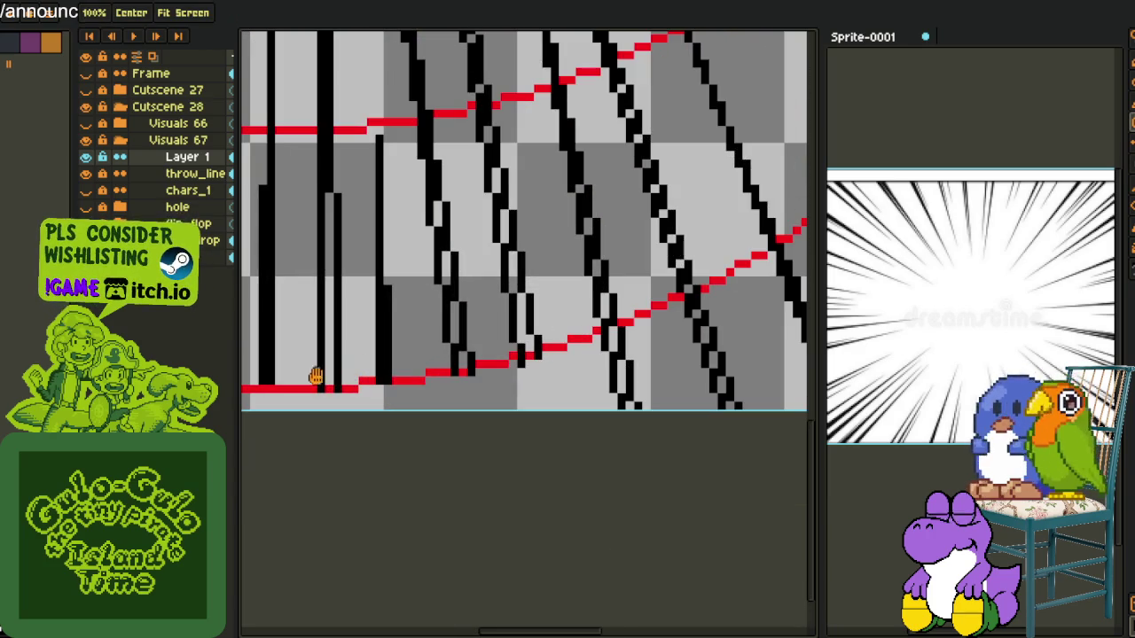
left_click(325, 375)
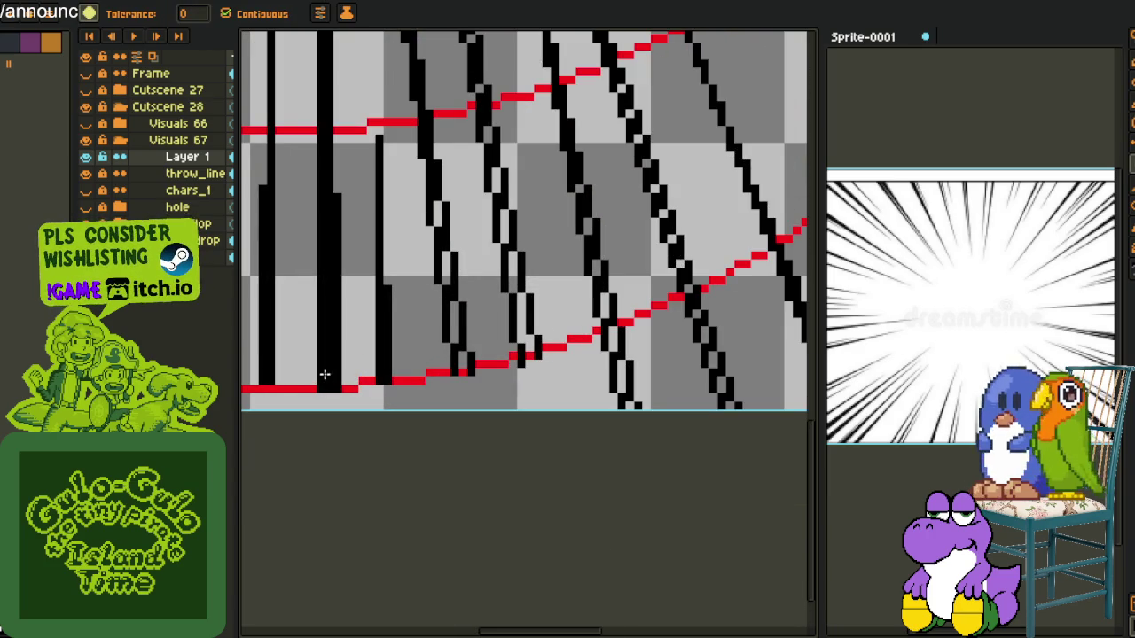
left_click(463, 364)
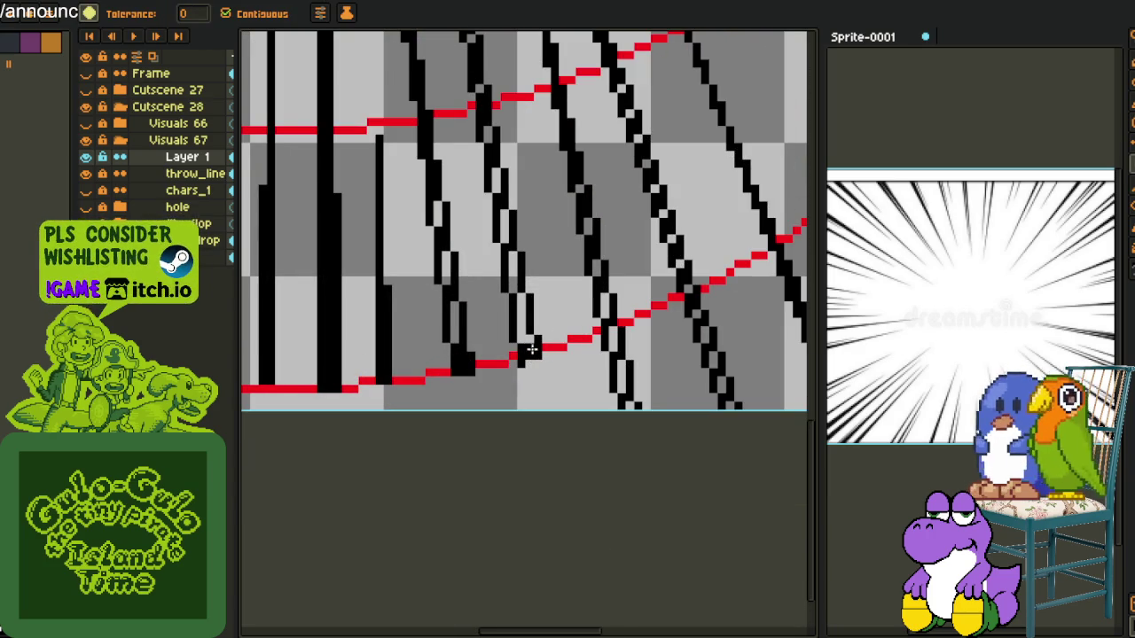
left_click(530, 351)
Fill the gap between two parallel lines and blacken the red pixel at the line's end
mouse_move(644, 398)
left_mouse_down()
mouse_move(525, 417)
mouse_move(499, 451)
left_mouse_up()
scroll(659, 529, "up", 2)
scroll(725, 408, "down", 2)
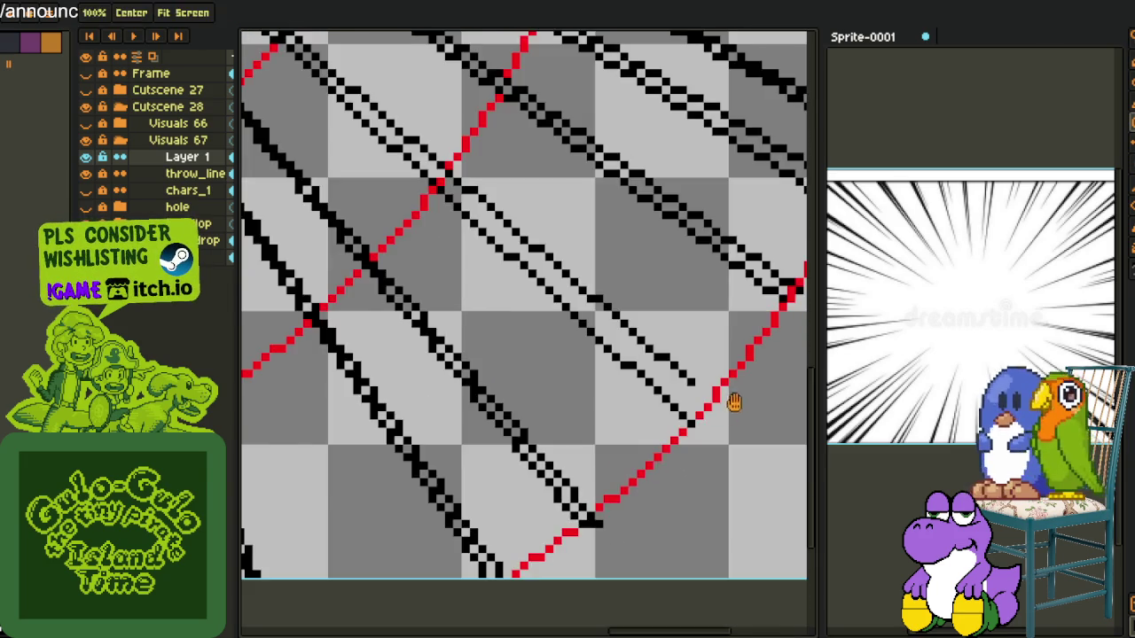
left_click_drag(725, 408, 632, 488)
scroll(596, 465, "up", 2)
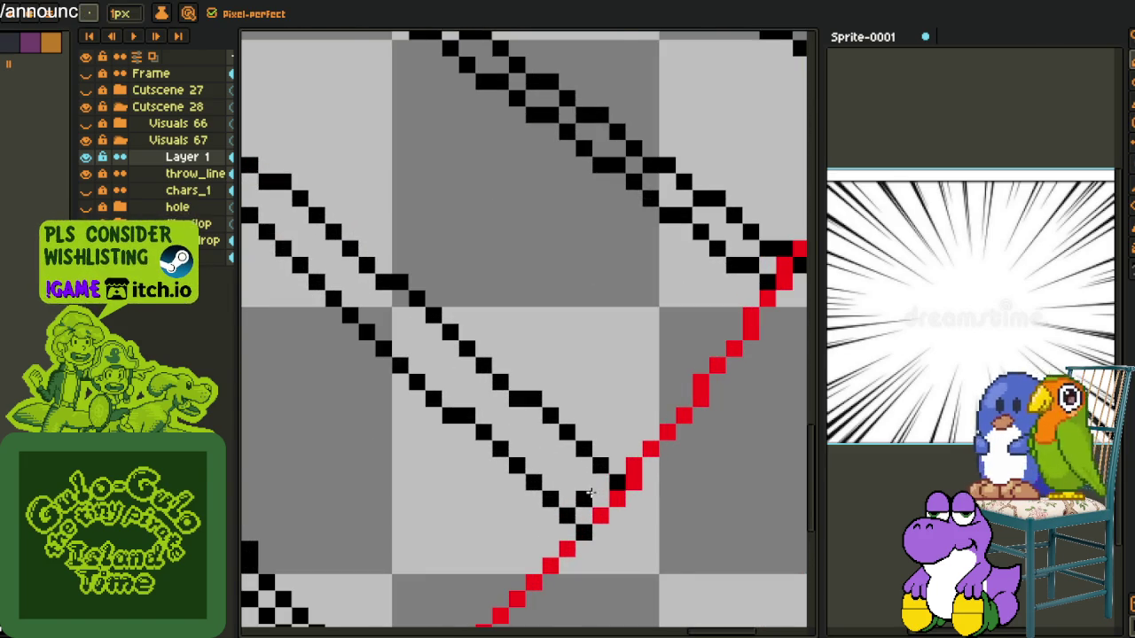
key("g")
left_click(581, 484)
scroll(591, 497, "down", 2)
scroll(592, 507, "up", 2)
key("b")
left_click(607, 492)
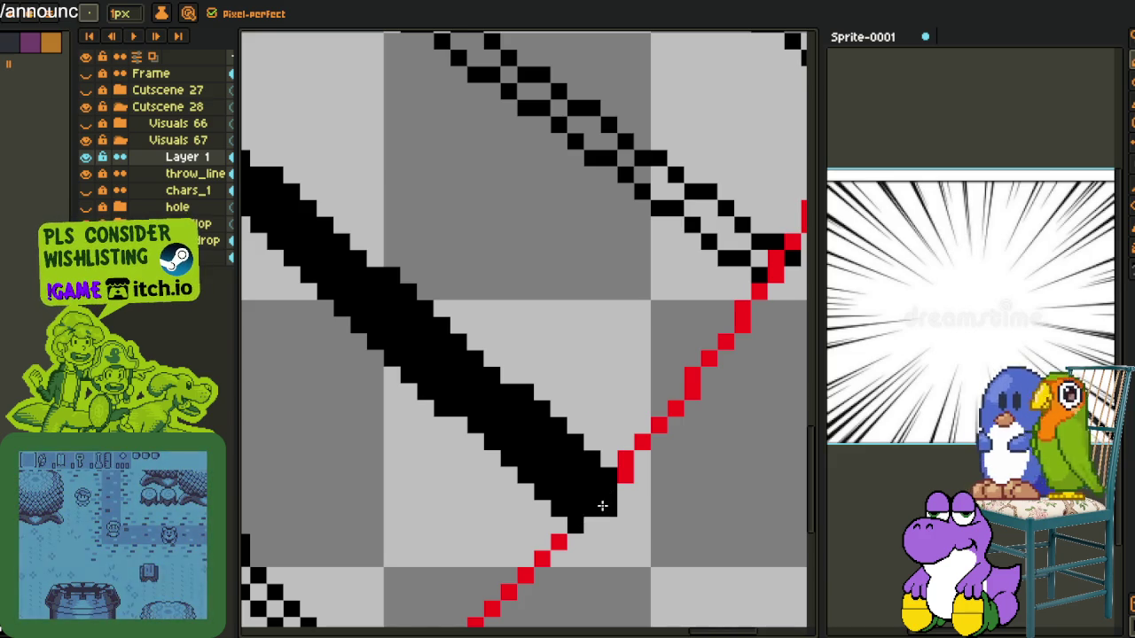
Fill the gaps along the diagonal line's tip and a leftover light pixel black, then zoom out
scroll(600, 495, "down", 2)
scroll(585, 501, "up", 2)
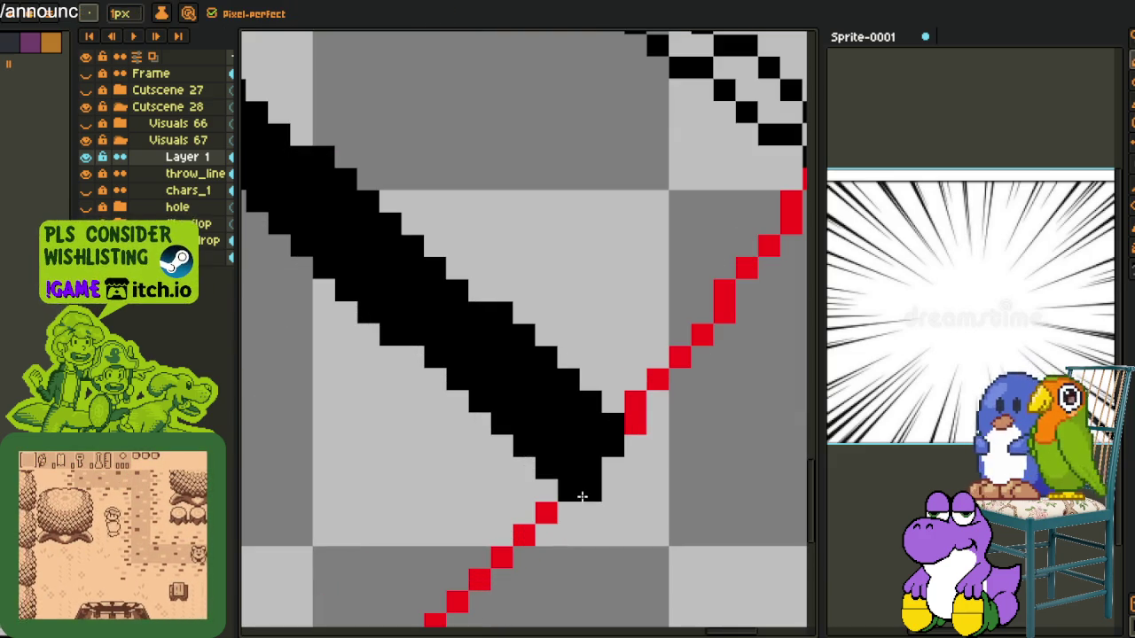
scroll(658, 430, "down", 1)
scroll(608, 482, "down", 1)
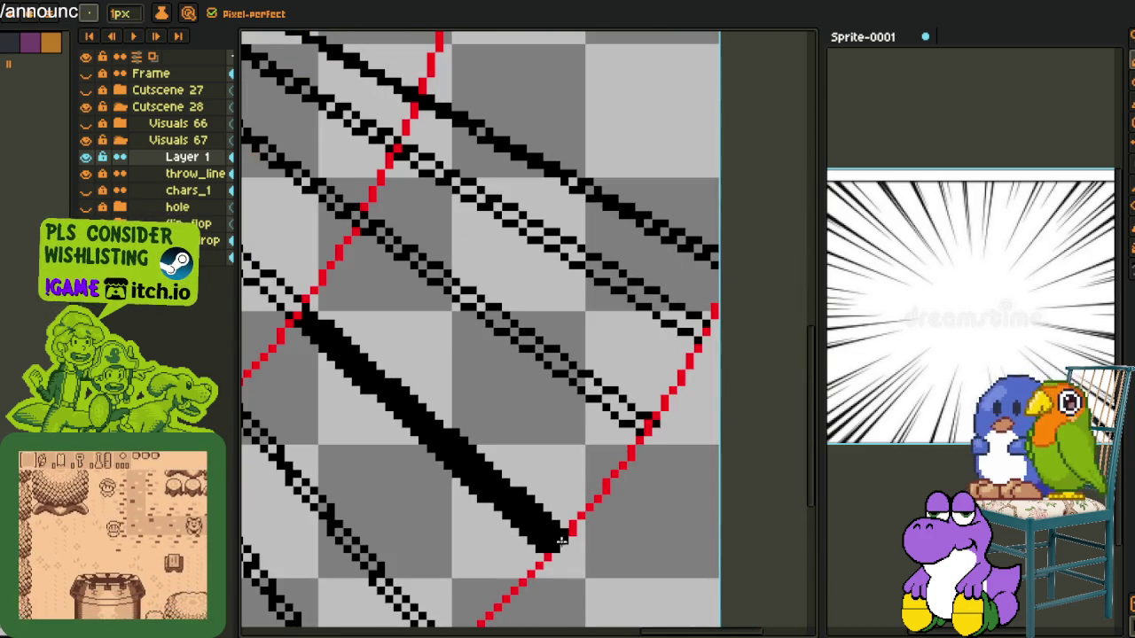
scroll(629, 427, "up", 2)
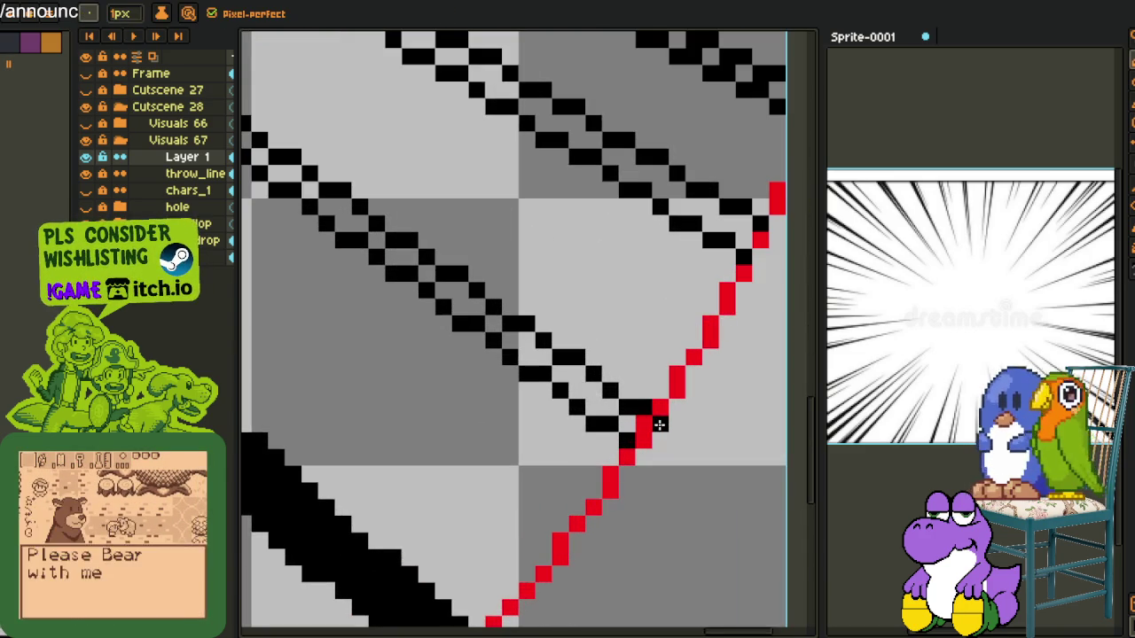
key("g")
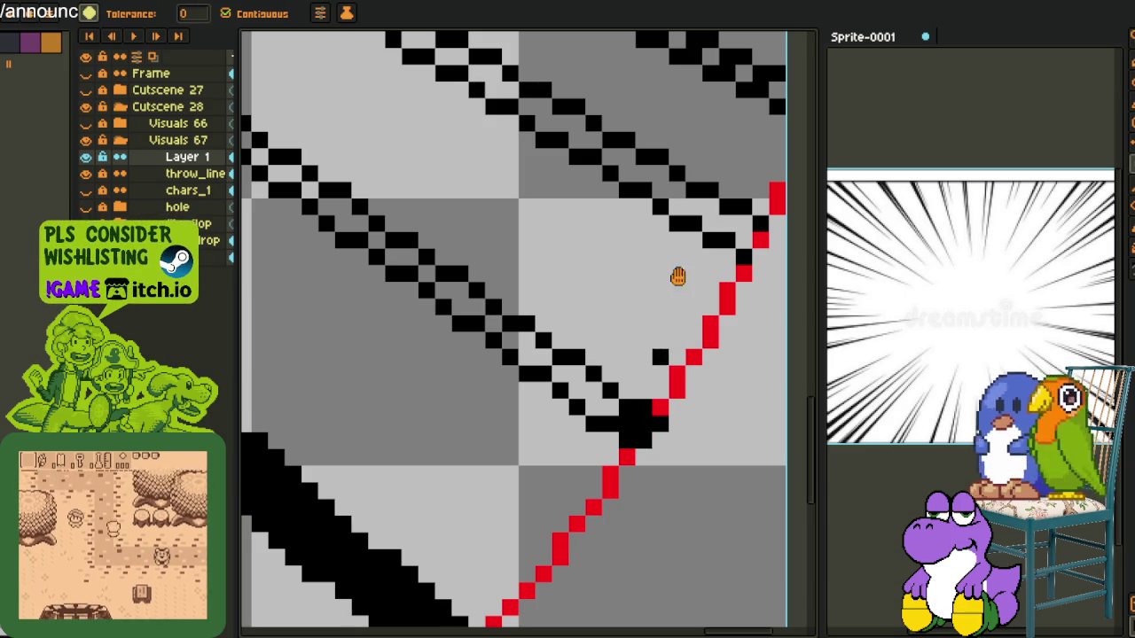
left_click_drag(672, 286, 585, 462)
left_click(652, 403)
left_click(689, 302)
scroll(691, 258, "down", 2)
scroll(688, 264, "down", 2)
scroll(638, 291, "up", 2)
scroll(706, 286, "down", 1)
scroll(683, 302, "down", 1)
left_click_drag(678, 211, 679, 207)
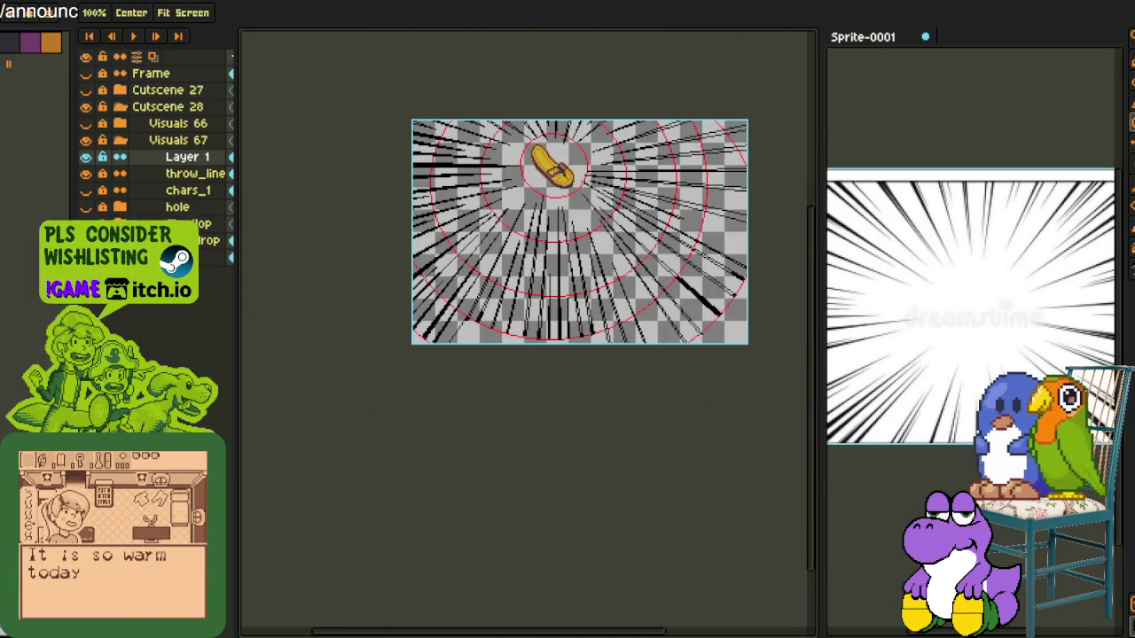
Hide the throw_line and flip_flop layers and replace transparent pixels with white
left_click(86, 174)
left_click(85, 223)
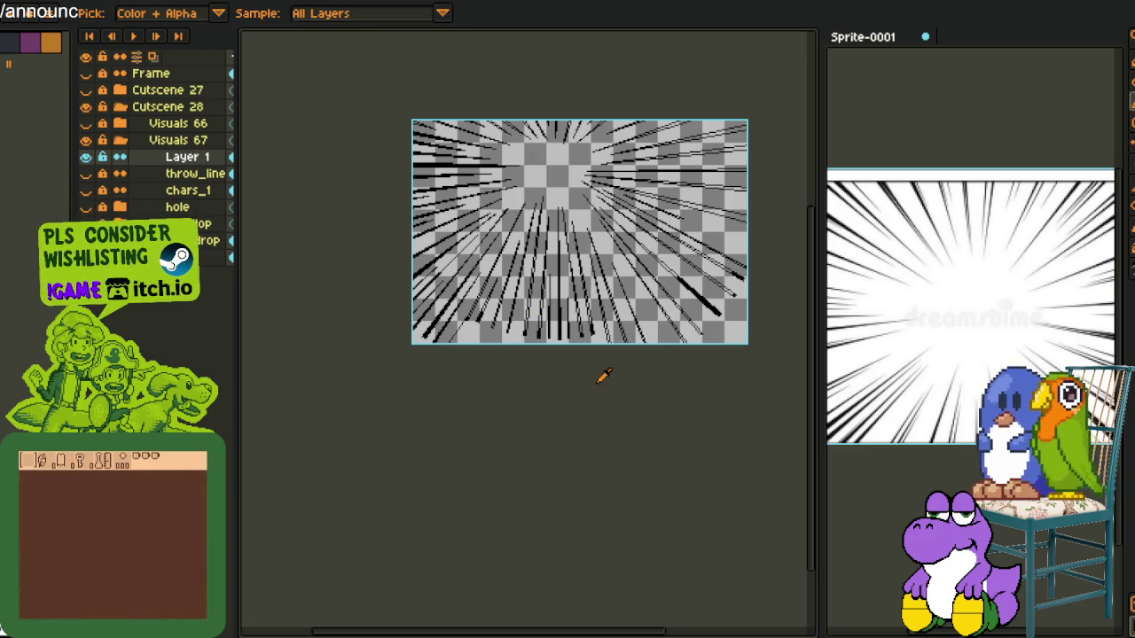
key("shift+r")
left_click(470, 502)
Magic Wand the connected outer white background and delete it
key("i")
key("g")
key("w")
left_click(550, 179)
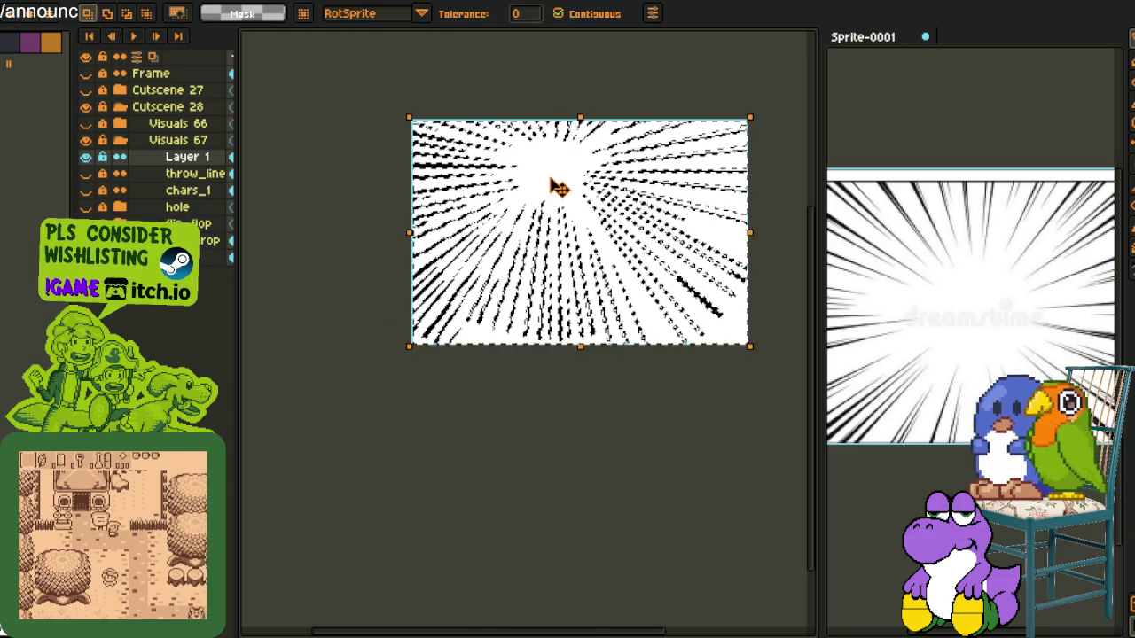
key("Delete")
Preview replacing the remaining white #FFFFFF gap pixels with black #000000
scroll(583, 197, "up", 2)
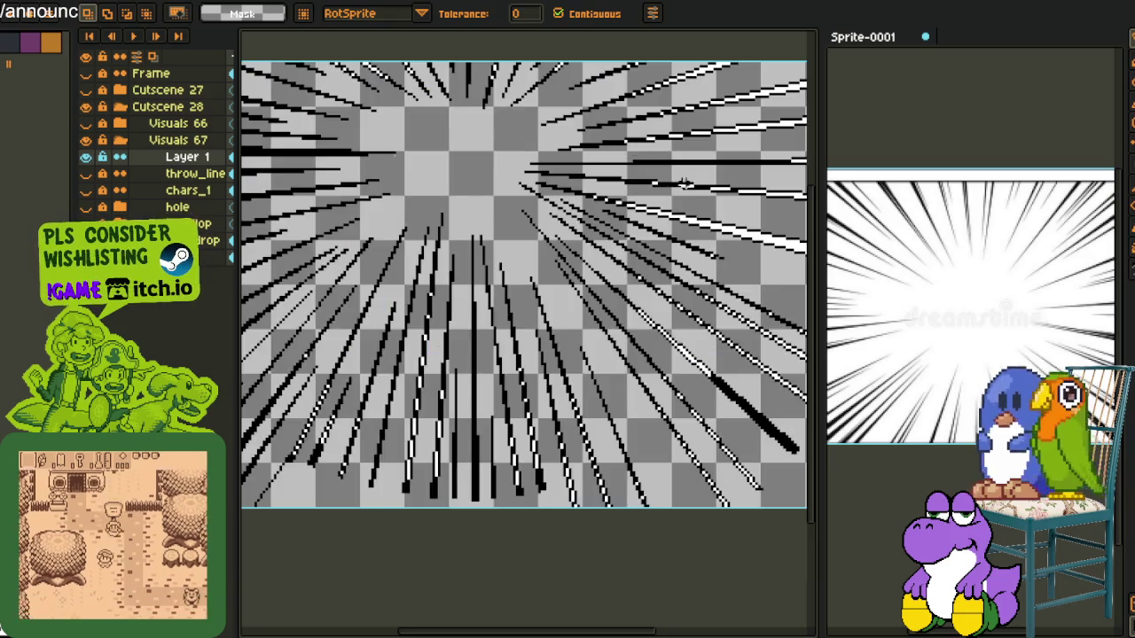
scroll(527, 271, "up", 1)
scroll(552, 203, "up", 2)
left_click_drag(553, 203, 612, 290)
scroll(509, 308, "up", 3)
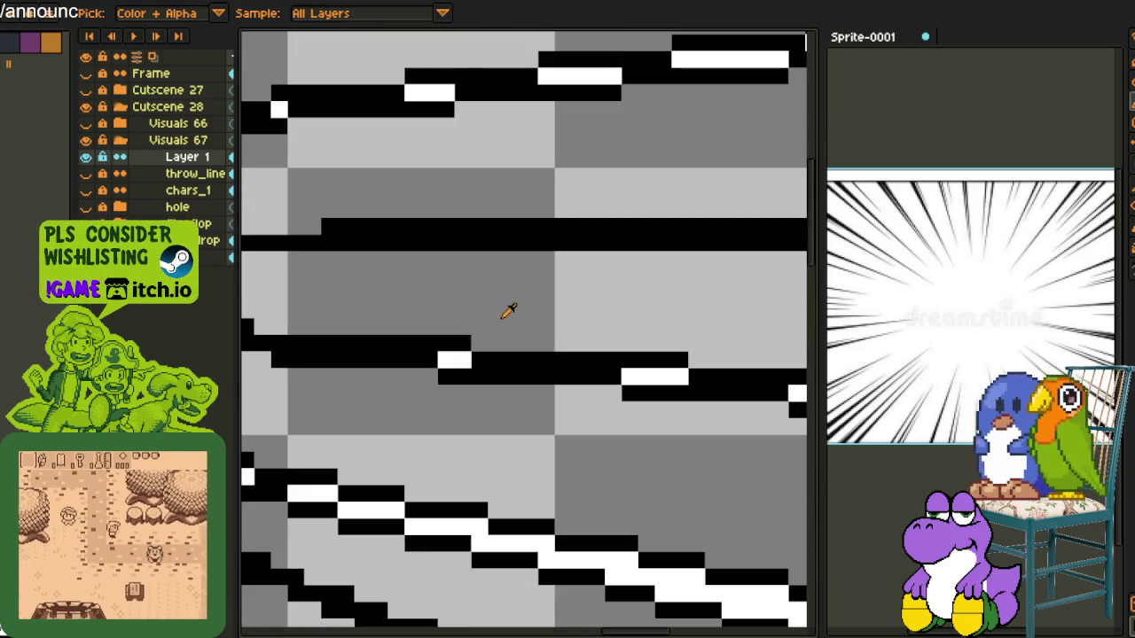
key("shift+r")
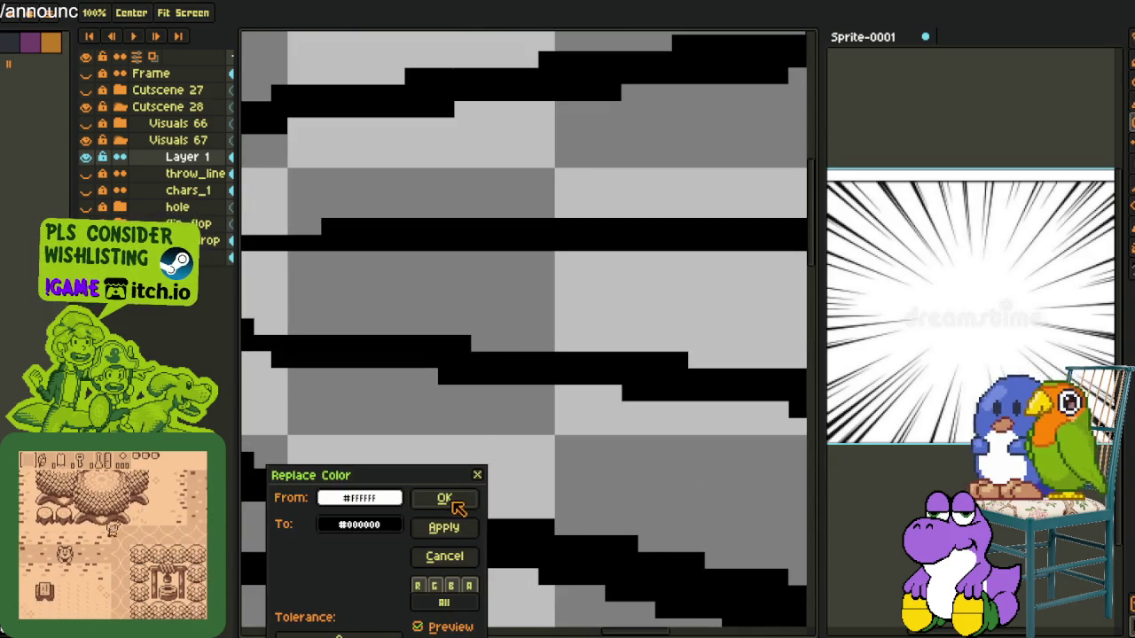
Turn the white gap pixels black, then recolour the black lines to dark grey index 1
left_click(457, 502)
scroll(488, 434, "down", 4)
scroll(446, 367, "up", 2)
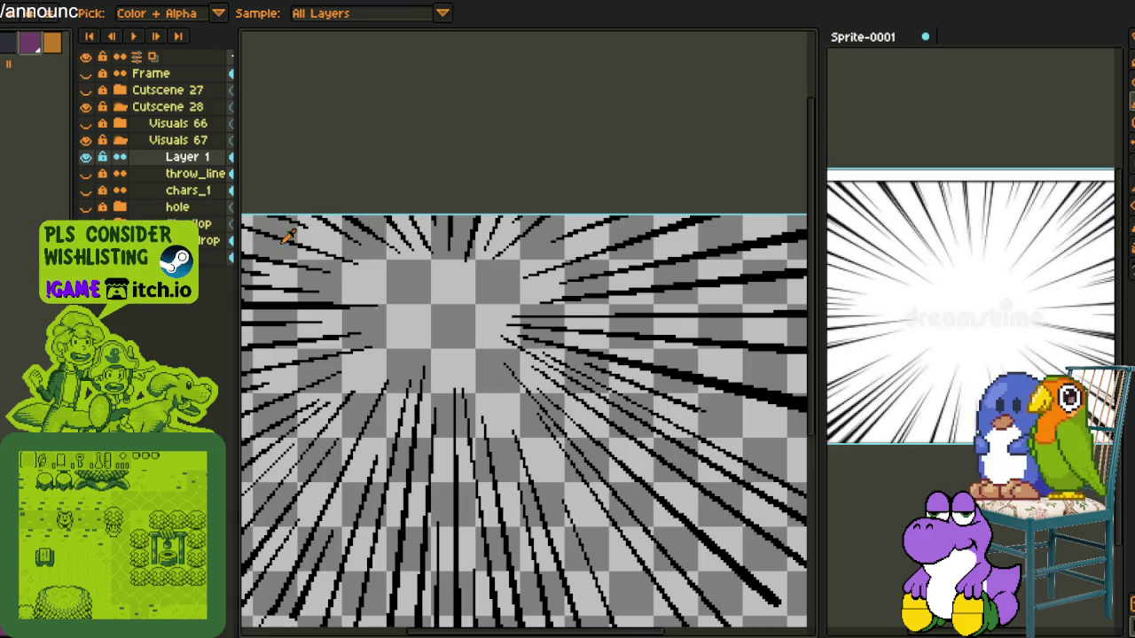
scroll(310, 299, "up", 2)
key("shift+r")
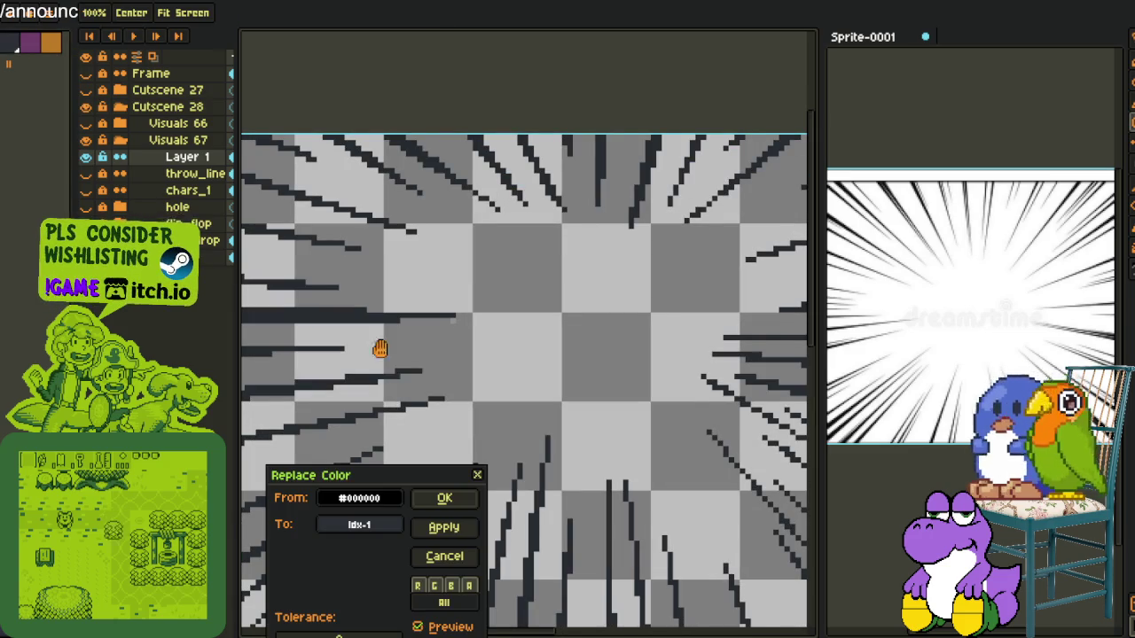
left_click(472, 502)
Rebuild the palette using Palette from Sprite
scroll(467, 349, "up", 3)
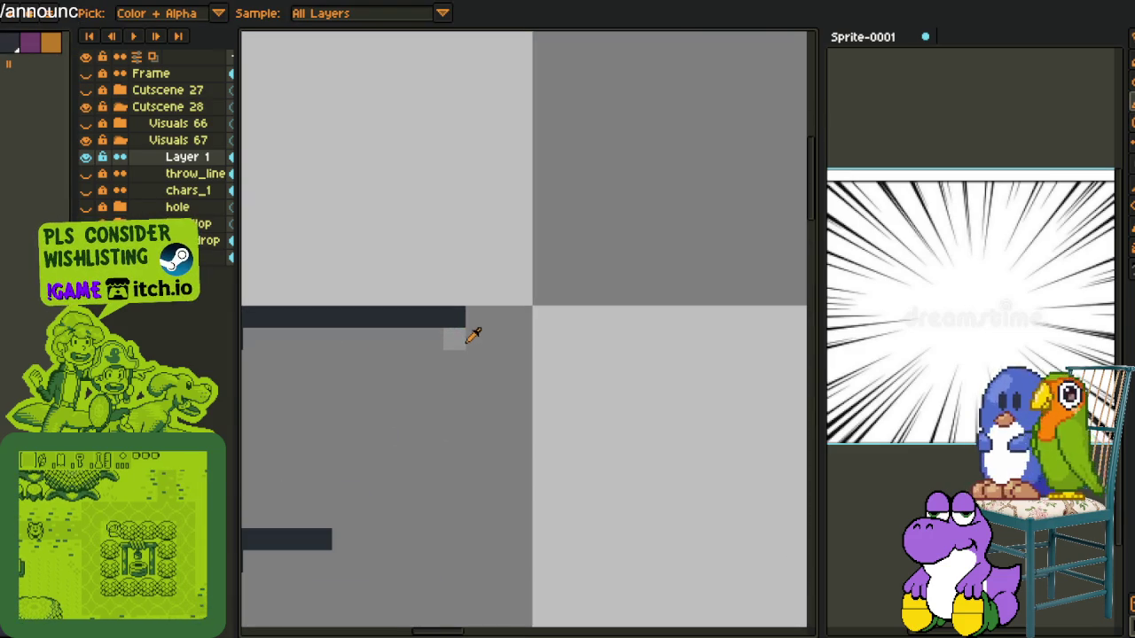
key("b")
scroll(477, 340, "down", 2)
key("i")
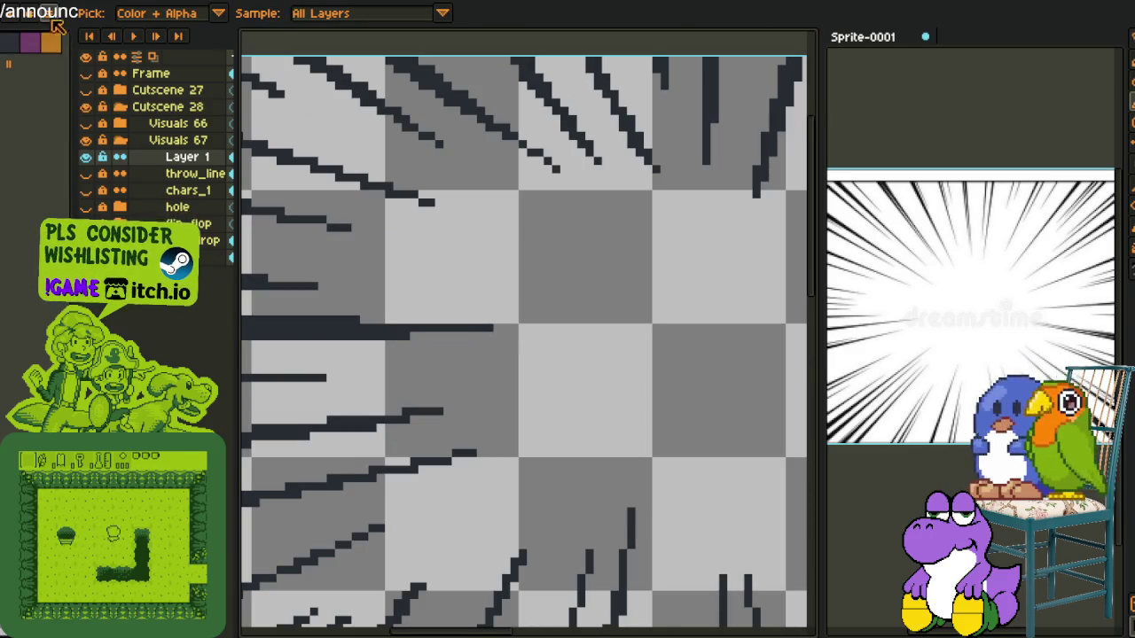
left_click(53, 21)
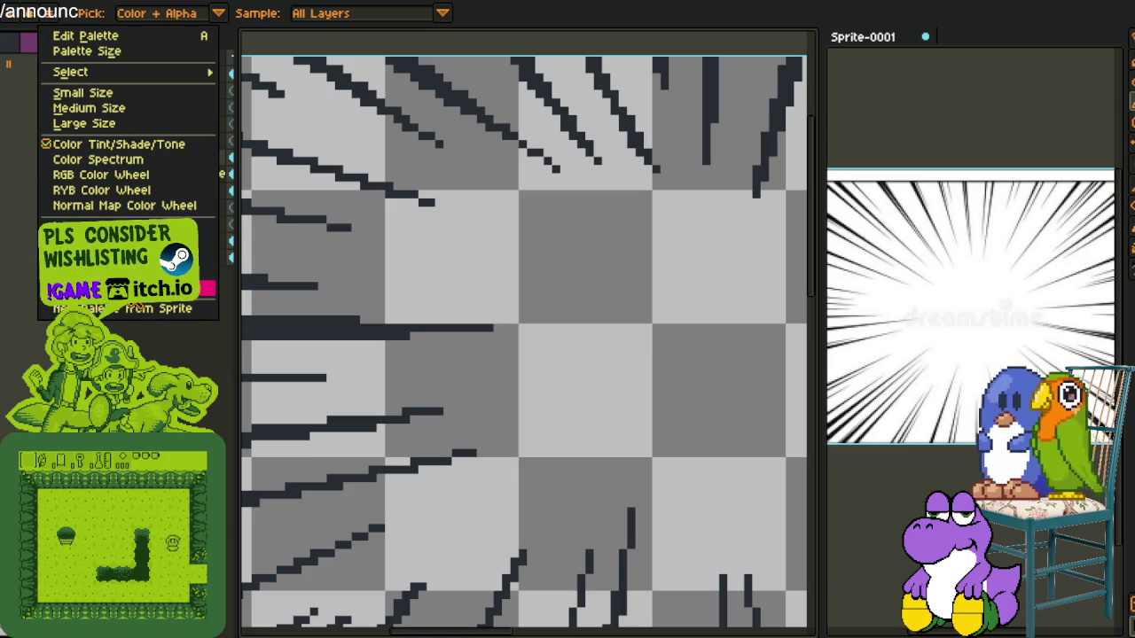
left_click(123, 307)
left_click(603, 384)
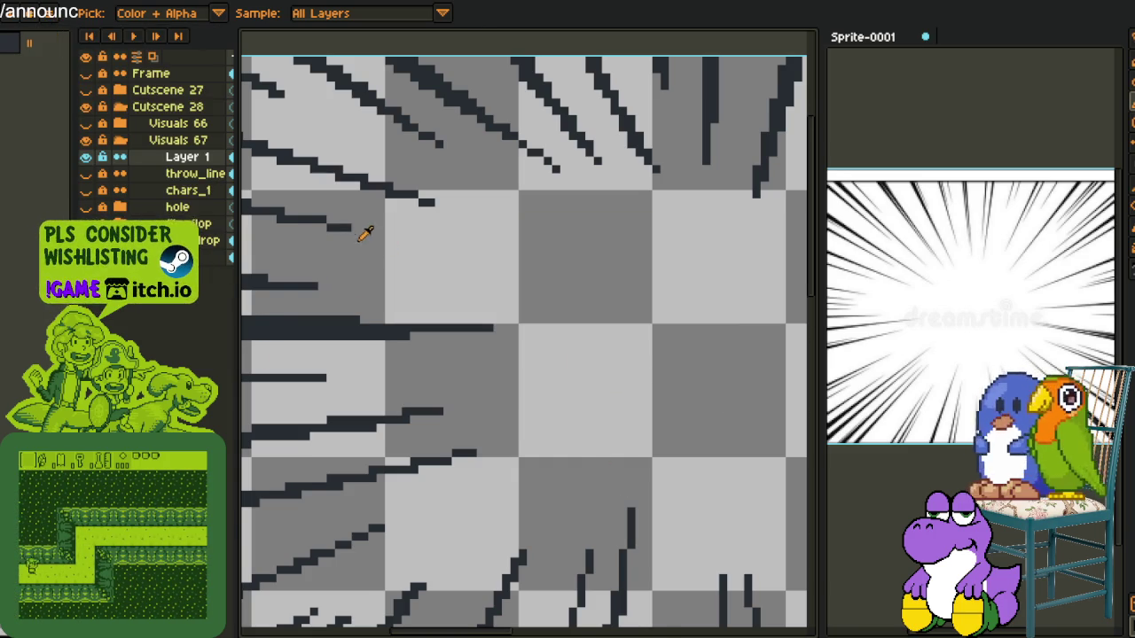
Show the throw_line layer's red guide circles again
scroll(382, 240, "down", 2)
scroll(482, 295, "up", 1)
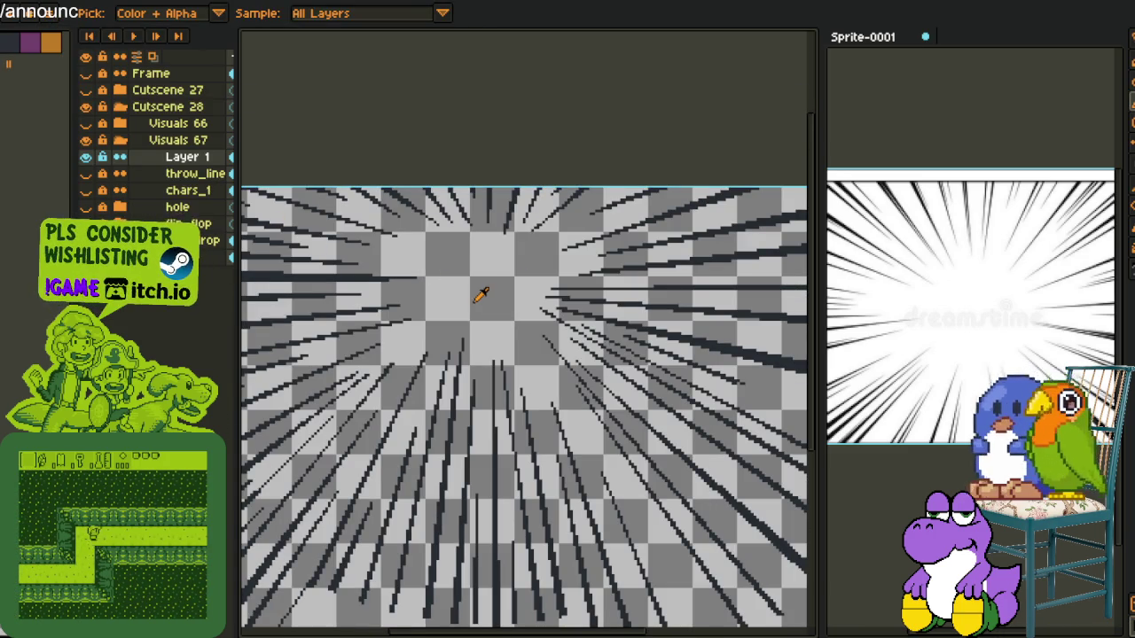
scroll(473, 293, "down", 2)
scroll(532, 372, "up", 2)
scroll(493, 516, "up", 1)
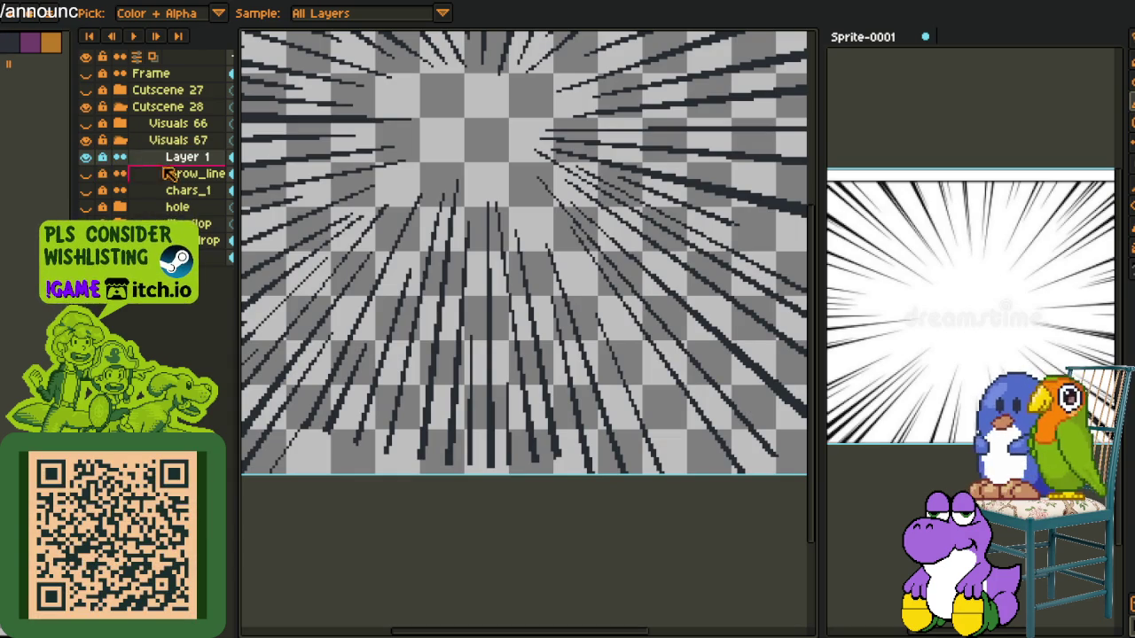
left_click(86, 172)
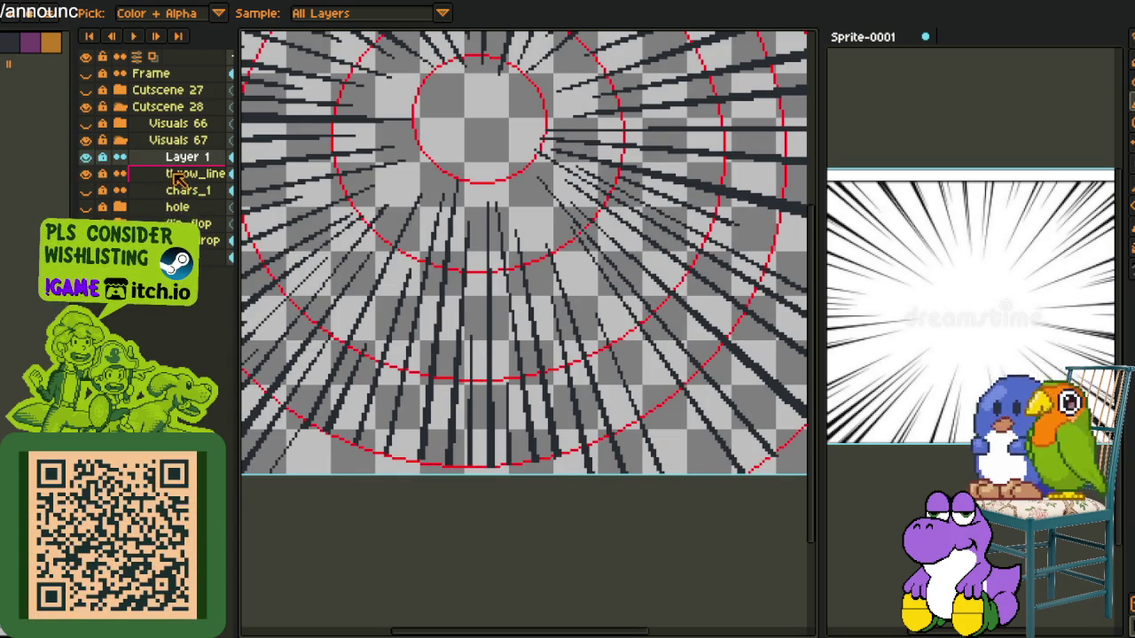
Hide Layer 1's speed lines and delete the throw_line layer
left_click(86, 156)
left_click_drag(573, 127, 420, 251)
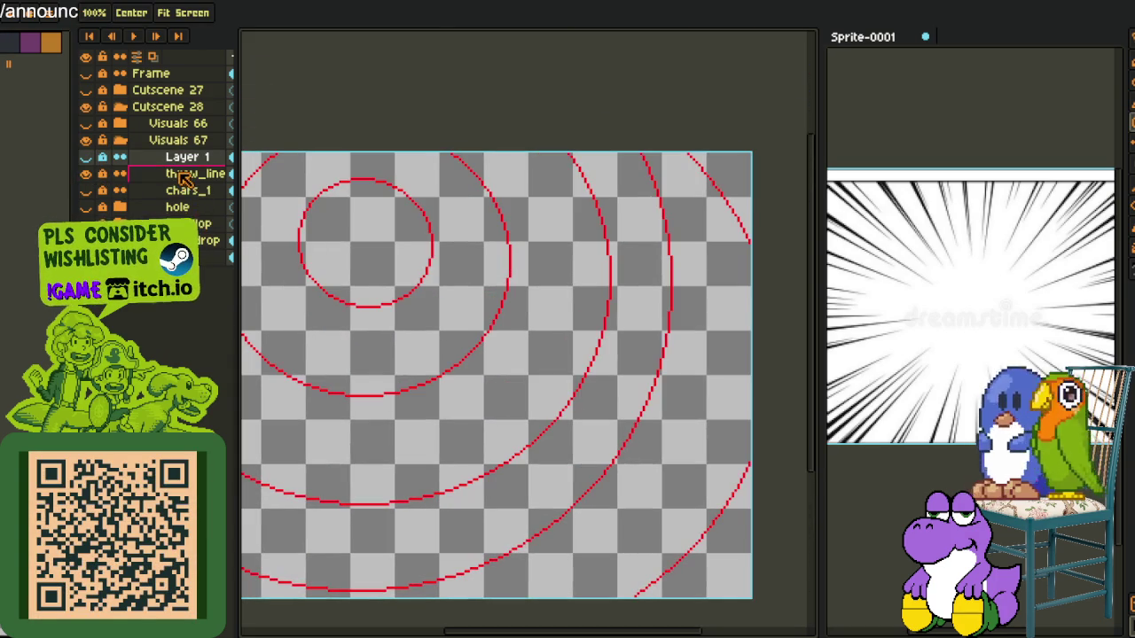
right_click(181, 174)
left_click(252, 222)
Show Layer 1, chars_1 and the yellow backdrop layer, framing the whole image
left_click(86, 156)
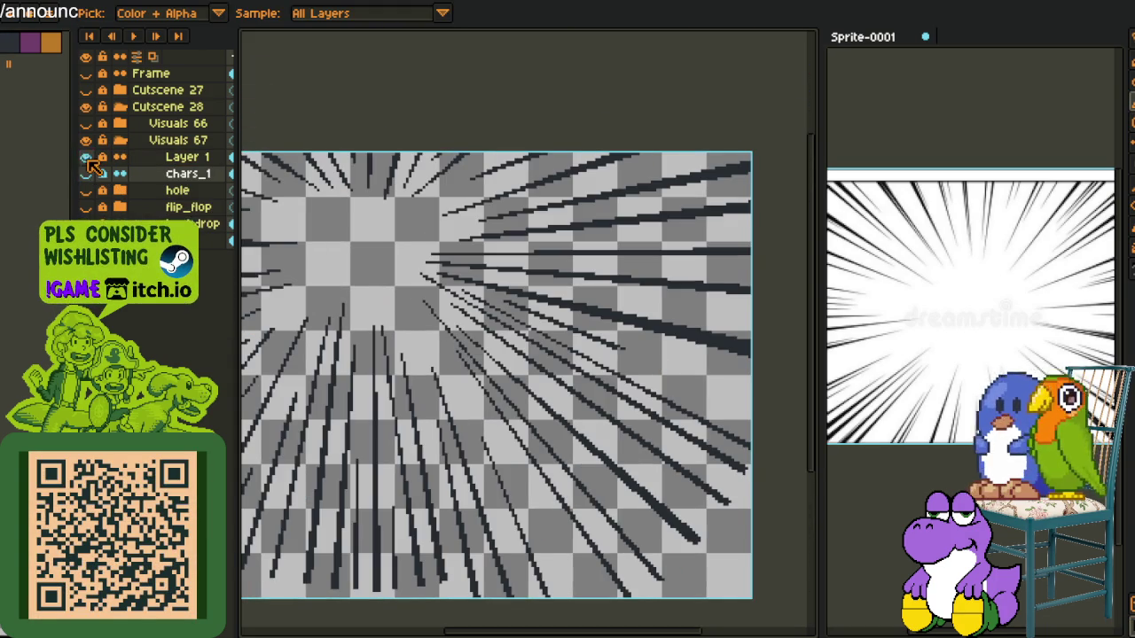
left_click(86, 174)
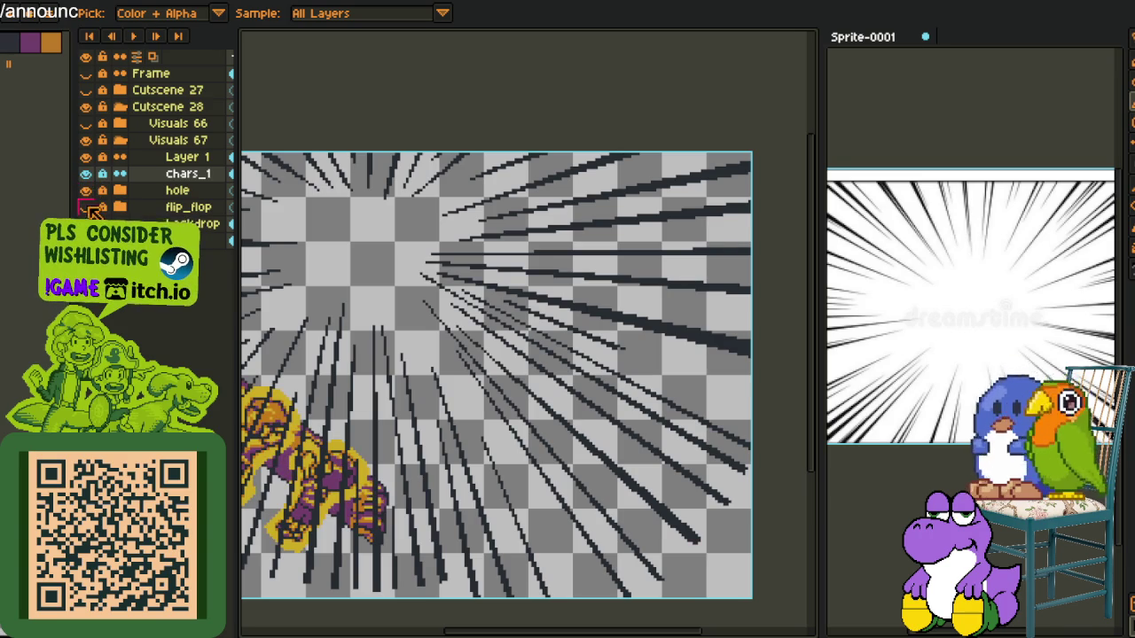
left_click(86, 223)
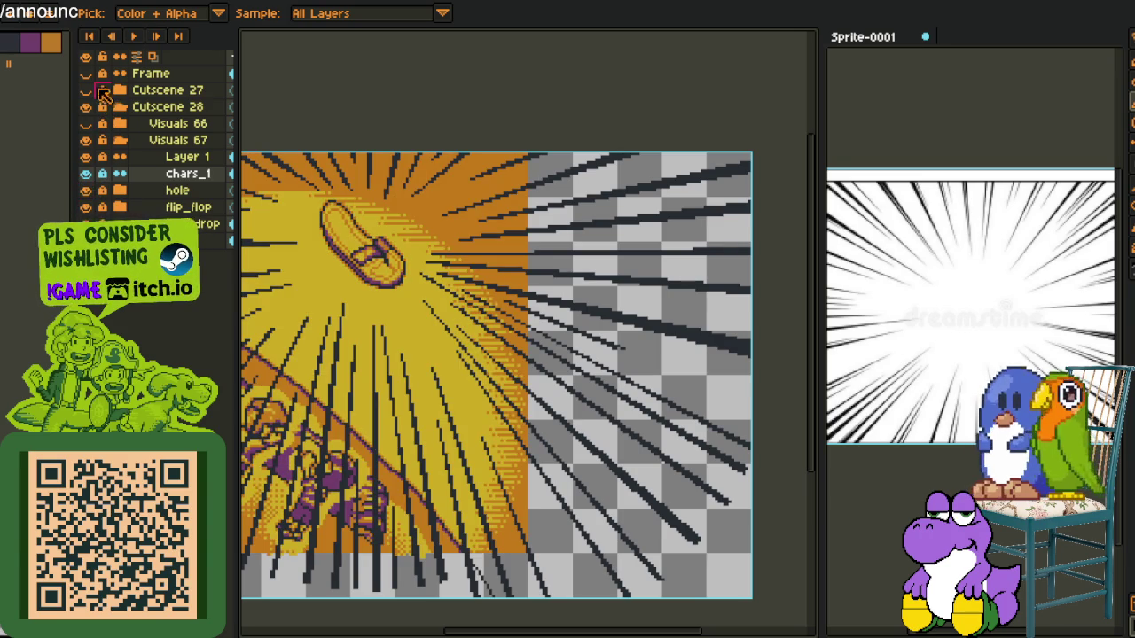
key("h")
left_click_drag(406, 210, 603, 217)
scroll(626, 231, "down", 2)
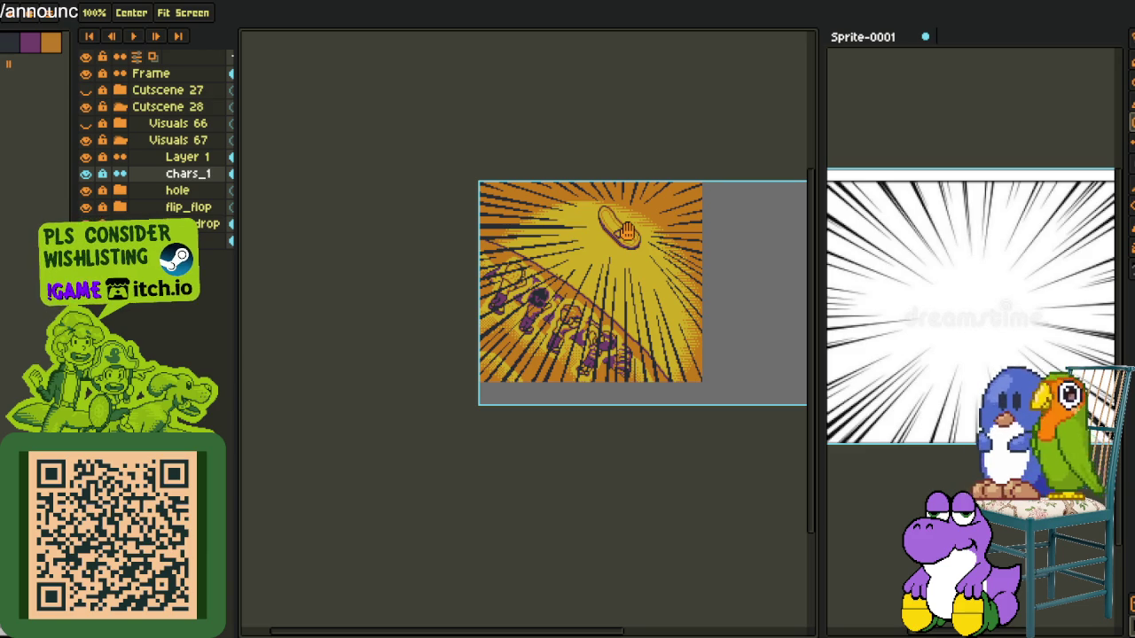
scroll(626, 231, "up", 3)
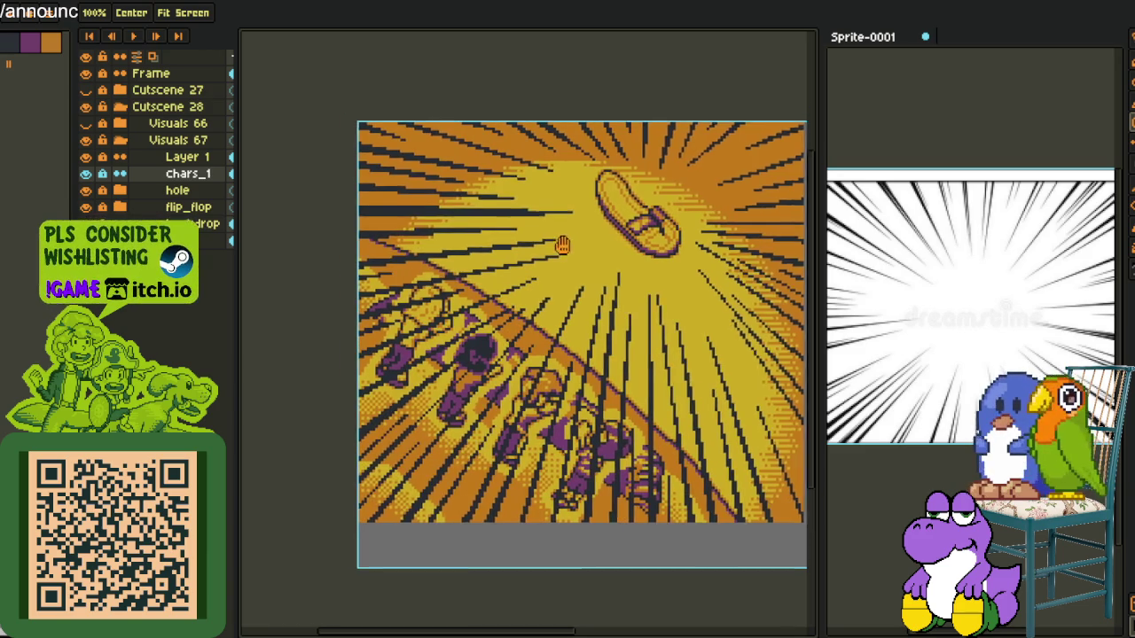
Make Layer 1 with the speed lines the active layer
left_click(187, 156)
key("i")
scroll(553, 248, "up", 2)
scroll(709, 241, "up", 2)
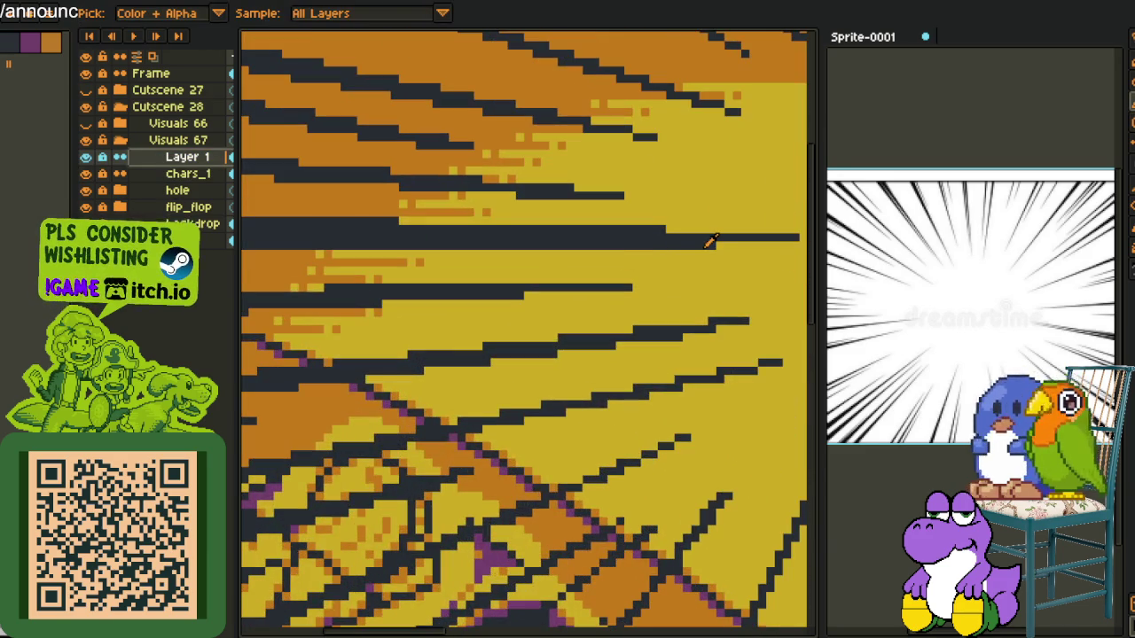
scroll(710, 242, "down", 1)
scroll(714, 241, "up", 1)
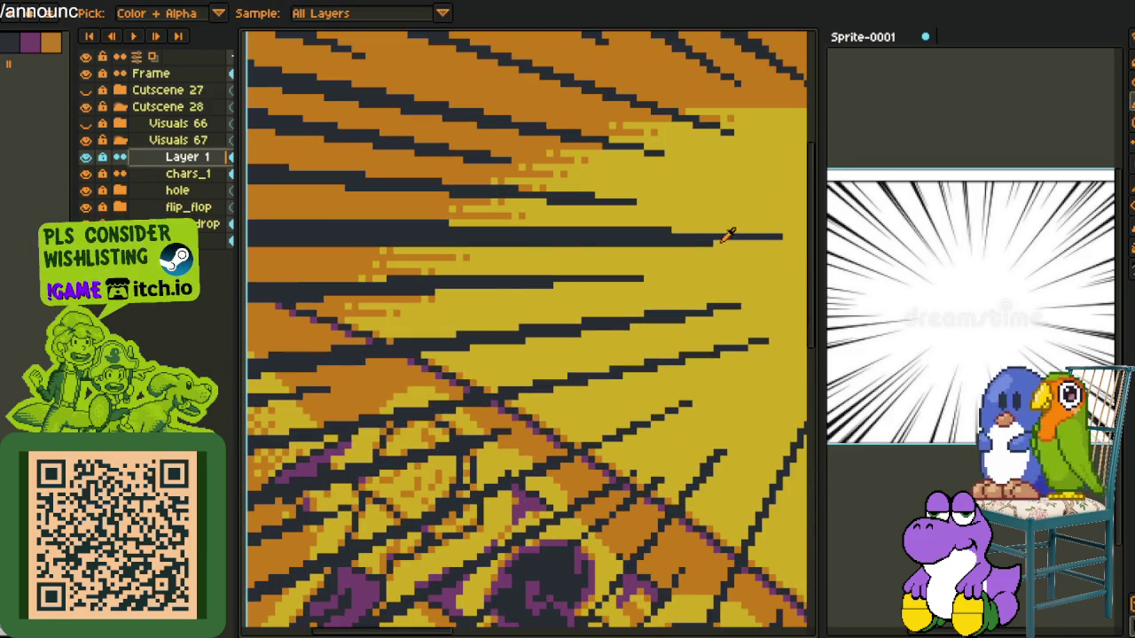
key("b")
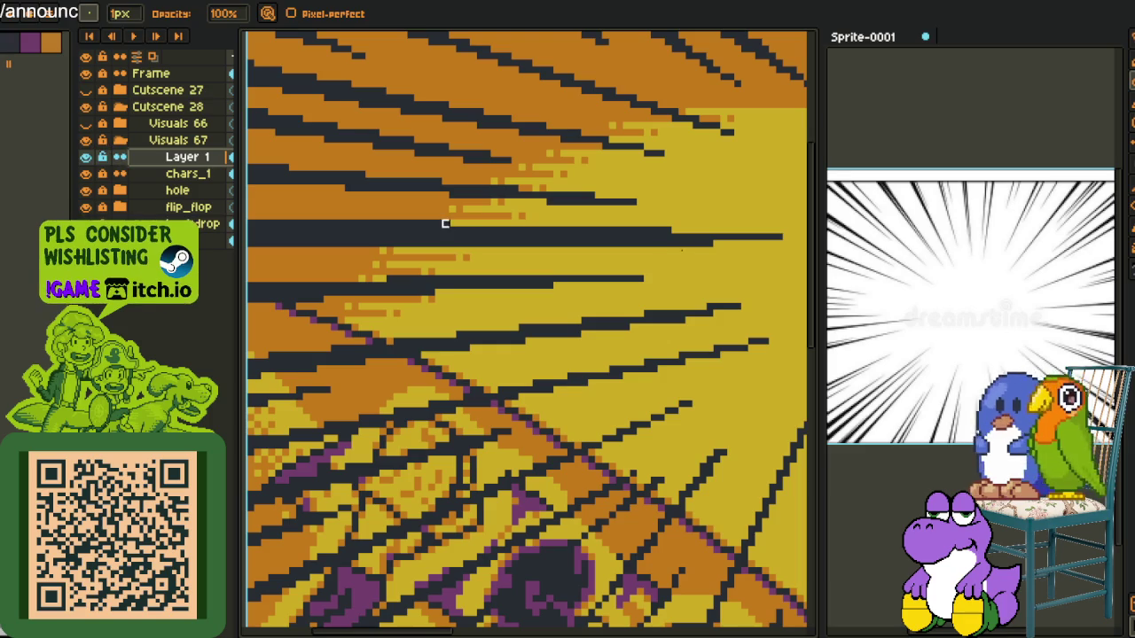
Draw a thin rectangular marquee around one horizontal speed line
key("m")
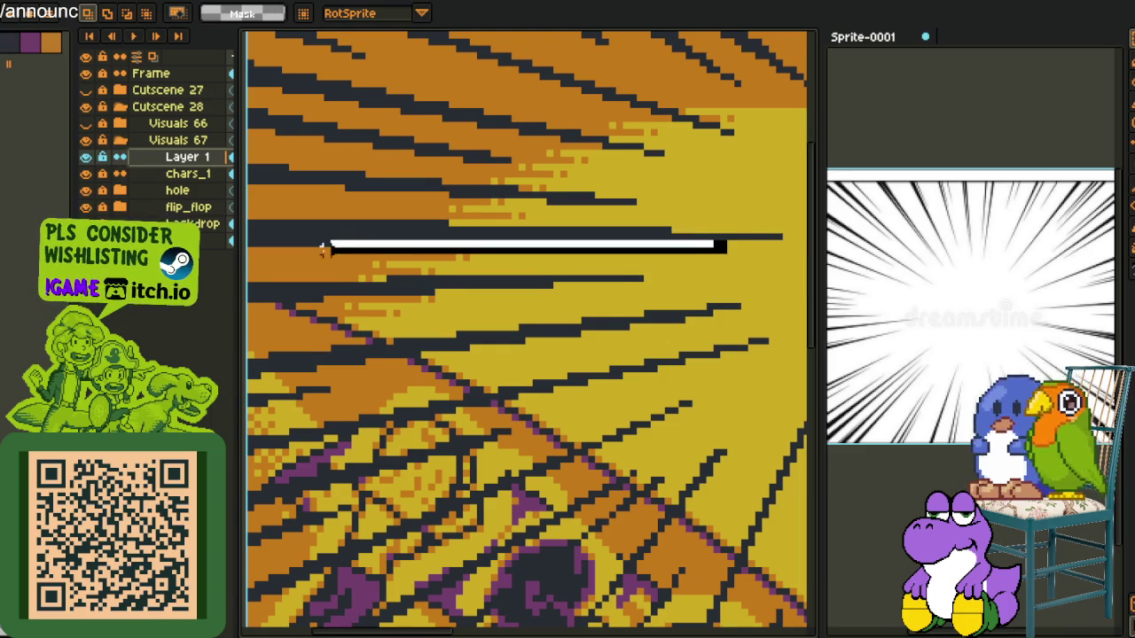
left_click_drag(722, 242, 257, 251)
left_click(521, 230)
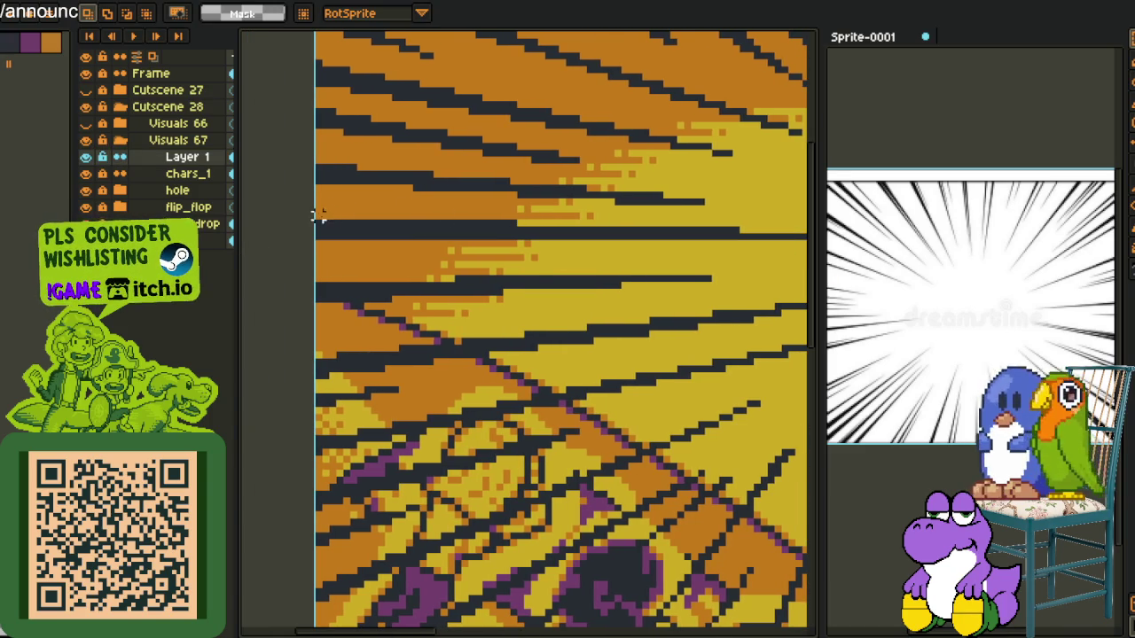
left_click_drag(313, 209, 742, 222)
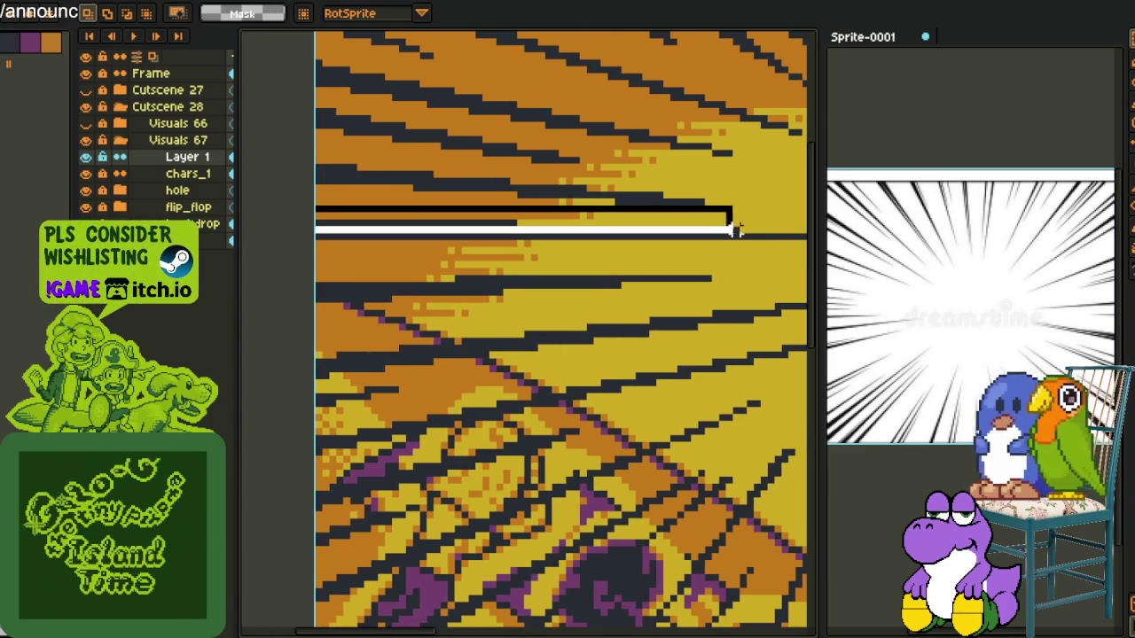
left_click_drag(742, 221, 747, 229)
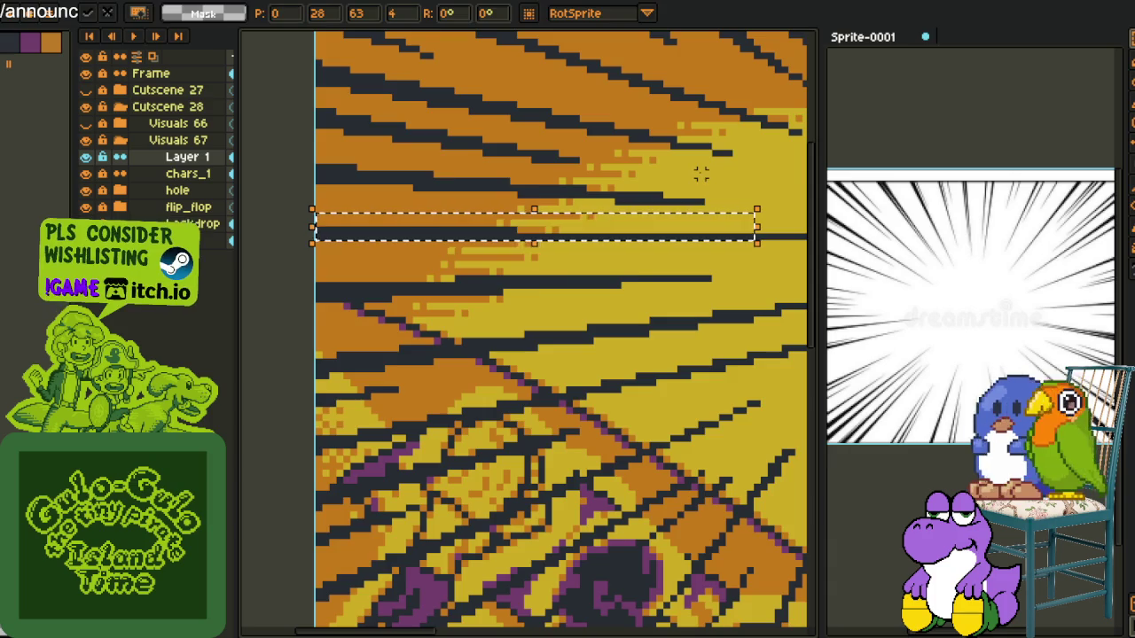
scroll(657, 204, "down", 3)
left_click_drag(644, 219, 612, 230)
key("i")
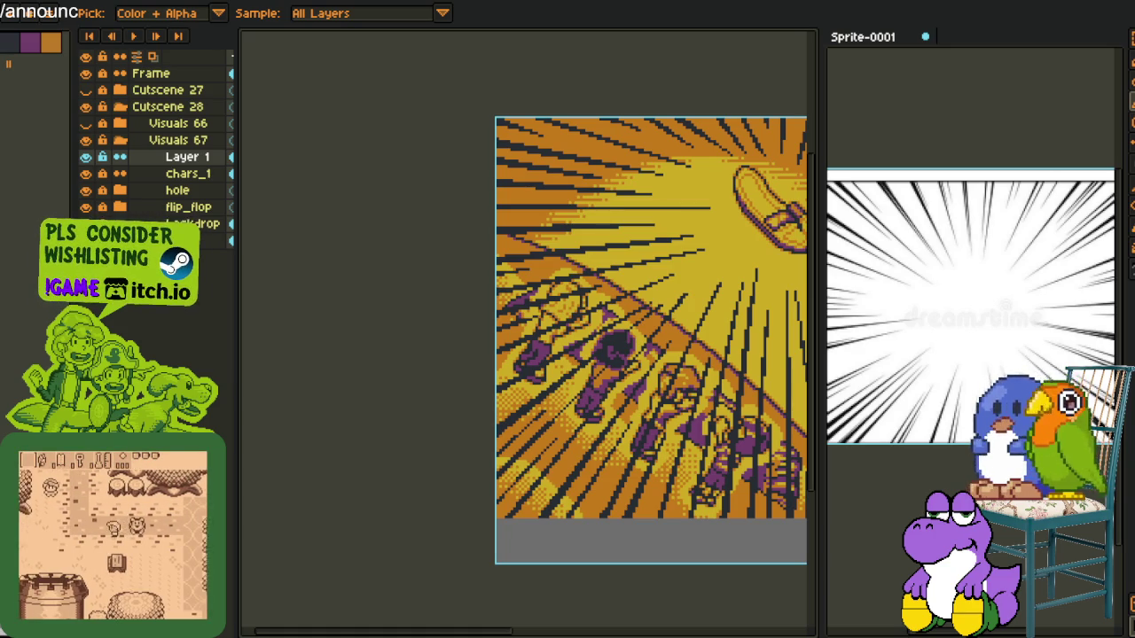
Zoom out and use Replace Color to change the dark speed lines to purple
key("ctrl+z")
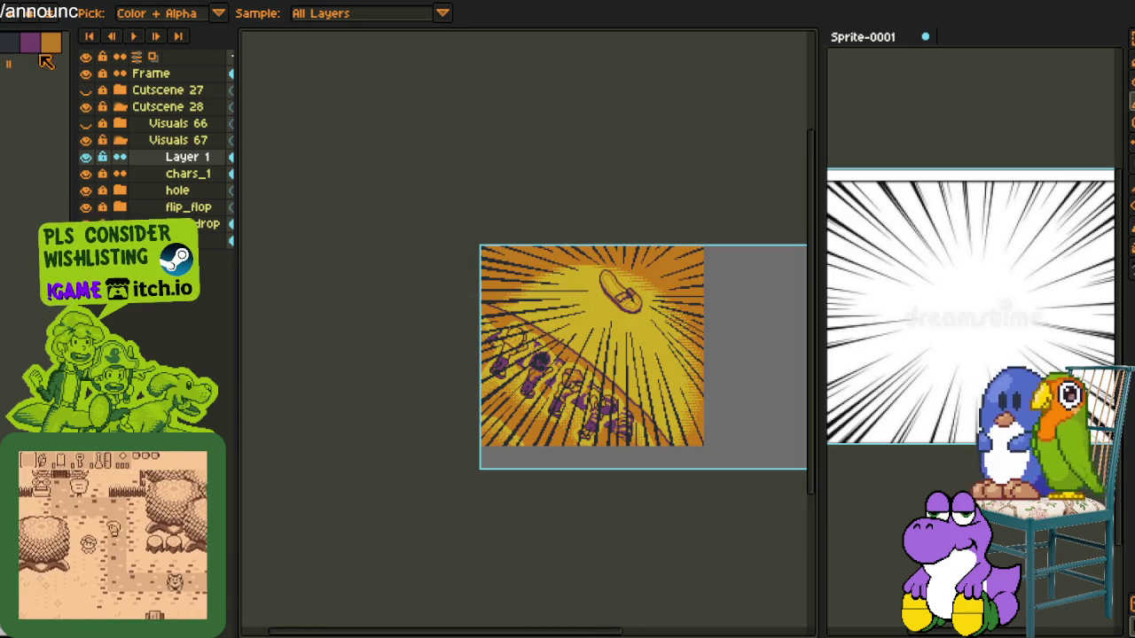
scroll(516, 316, "up", 3)
scroll(516, 315, "up", 2)
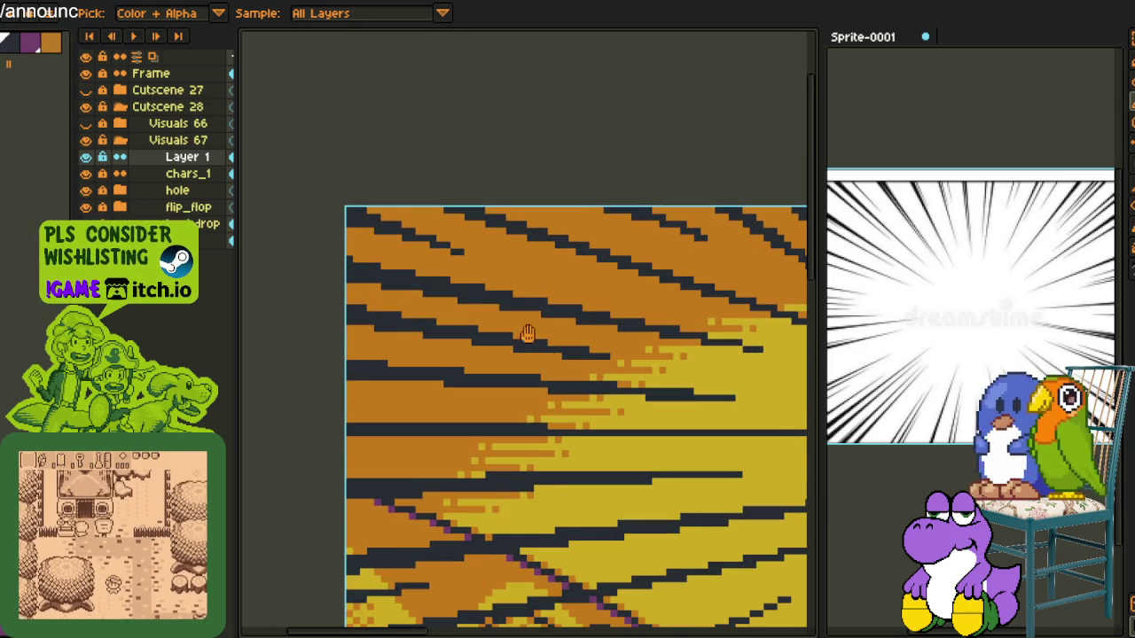
key("shift+r")
left_click(449, 501)
scroll(491, 317, "down", 5)
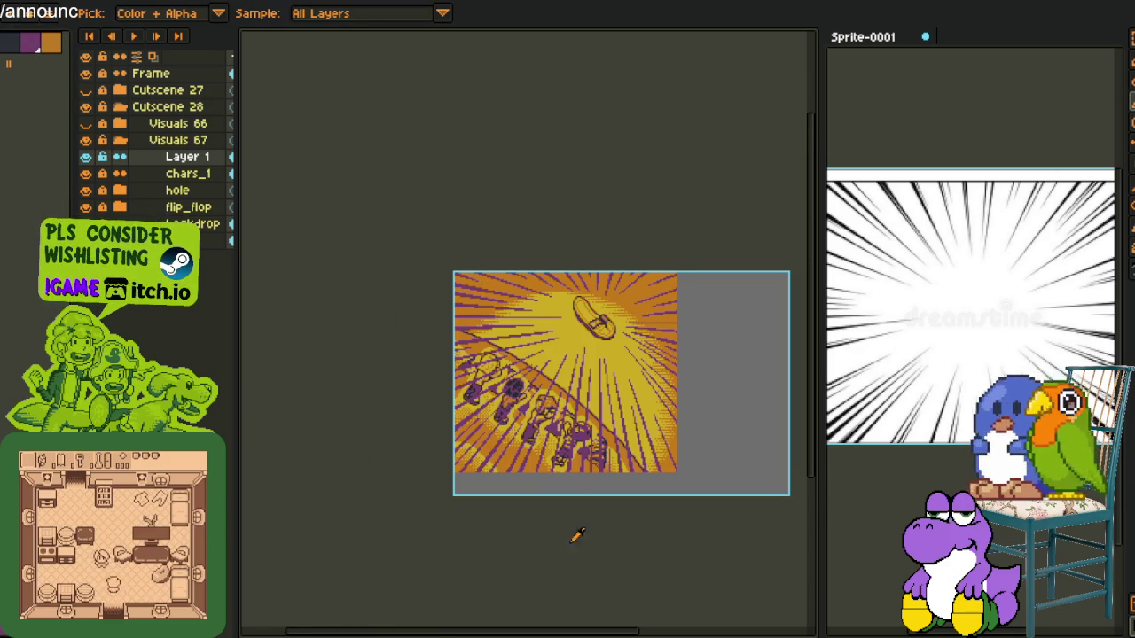
left_click_drag(574, 554, 547, 525)
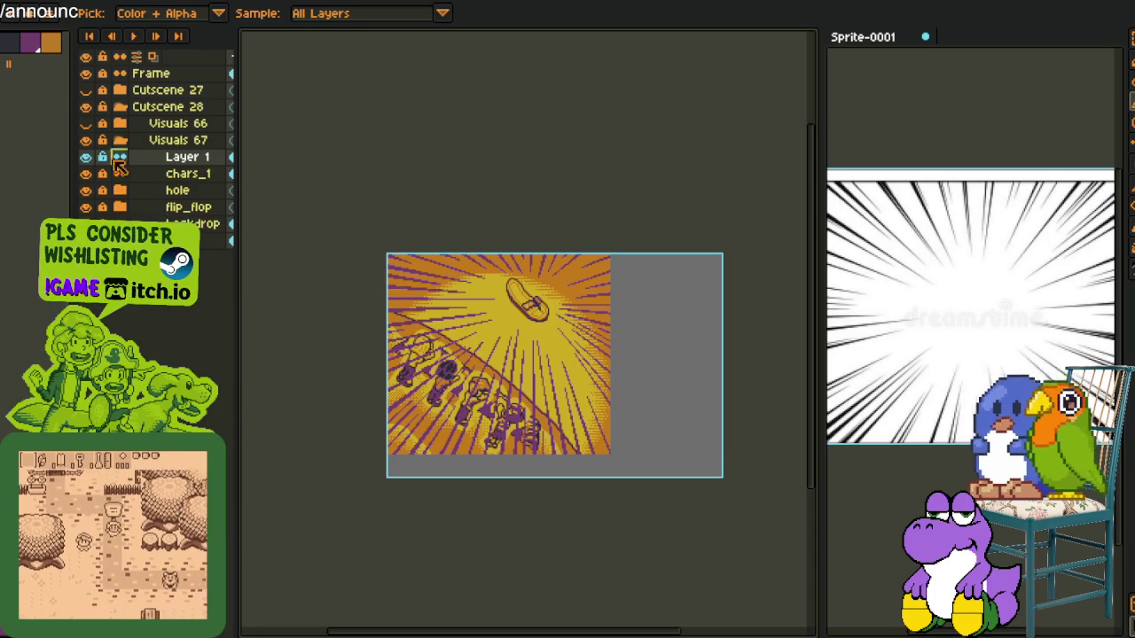
double_click(170, 157)
type("actop")
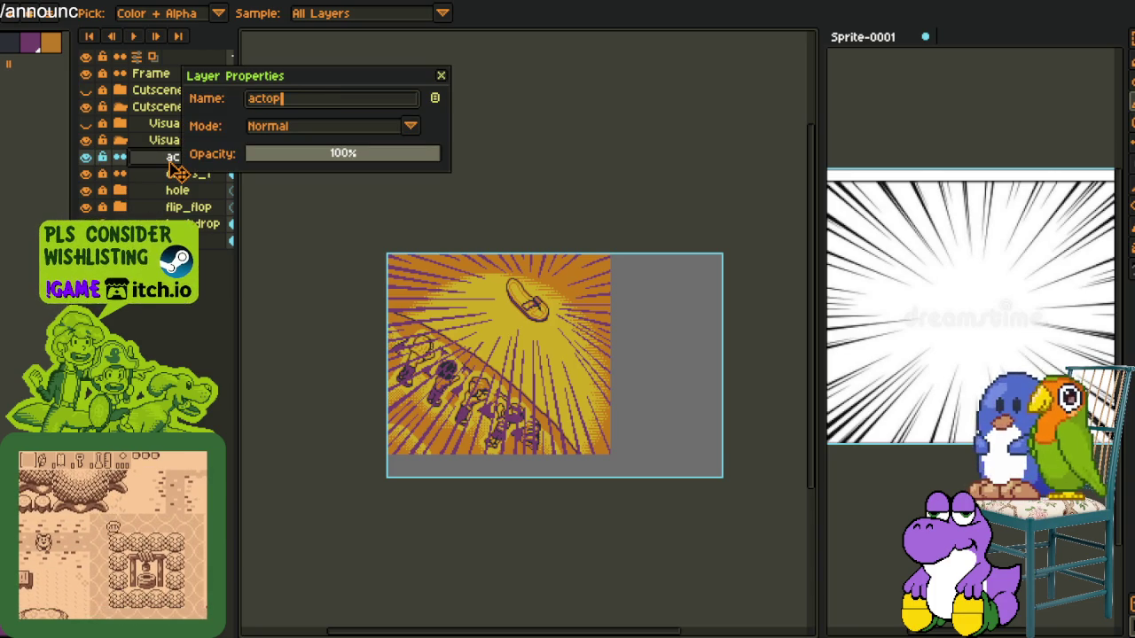
type("ion_")
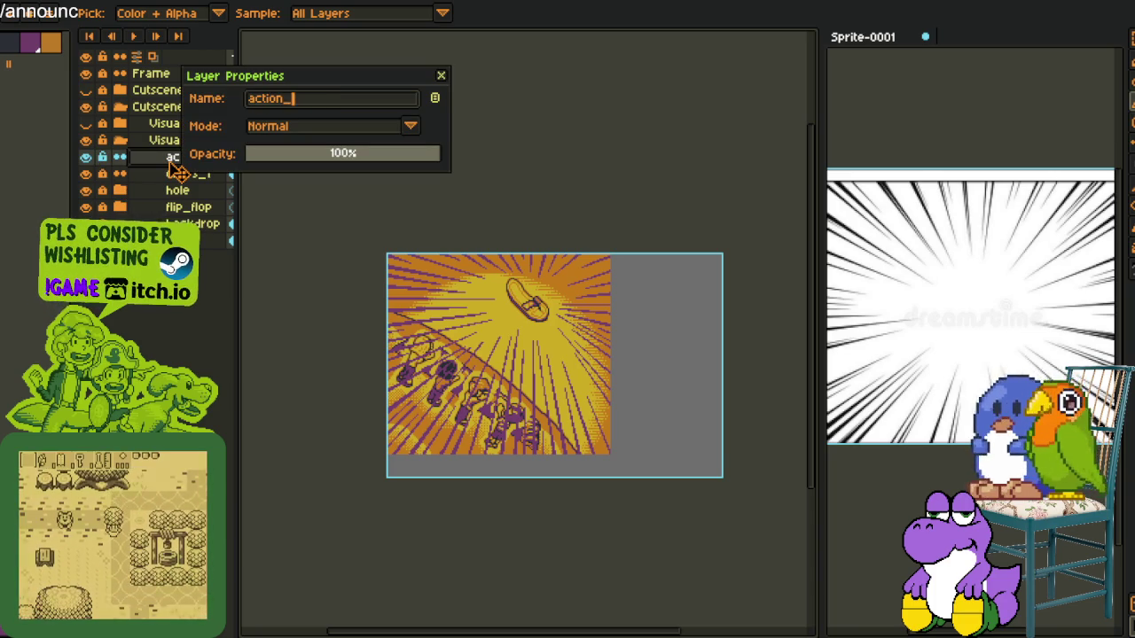
type("line")
key("Return")
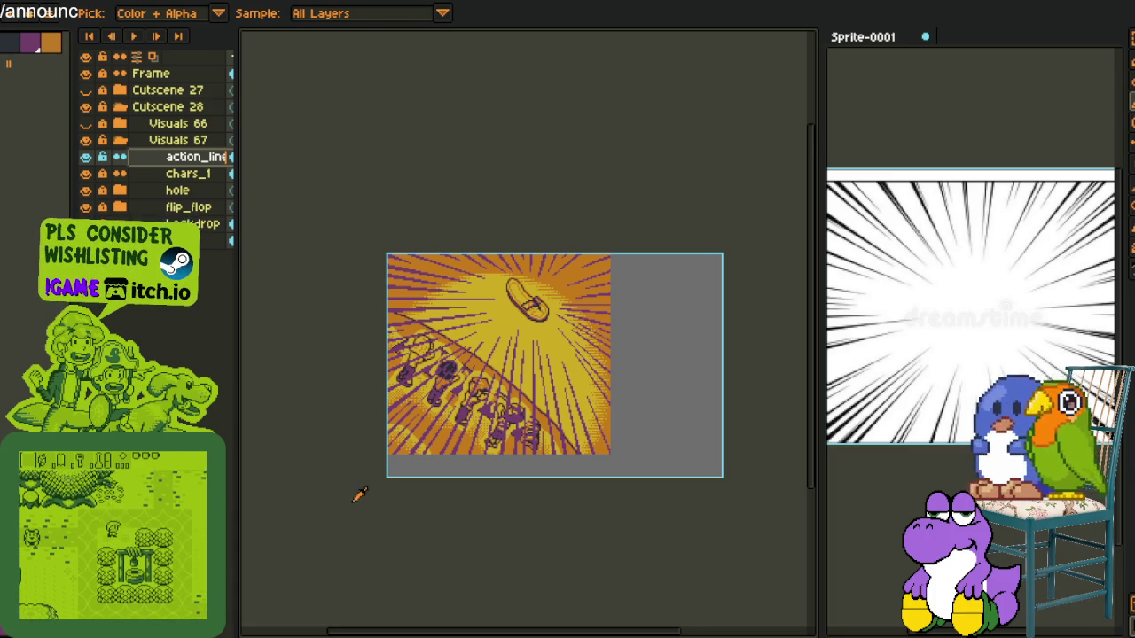
scroll(458, 369, "up", 2)
key("m")
left_click_drag(398, 252, 760, 464)
left_click(514, 552)
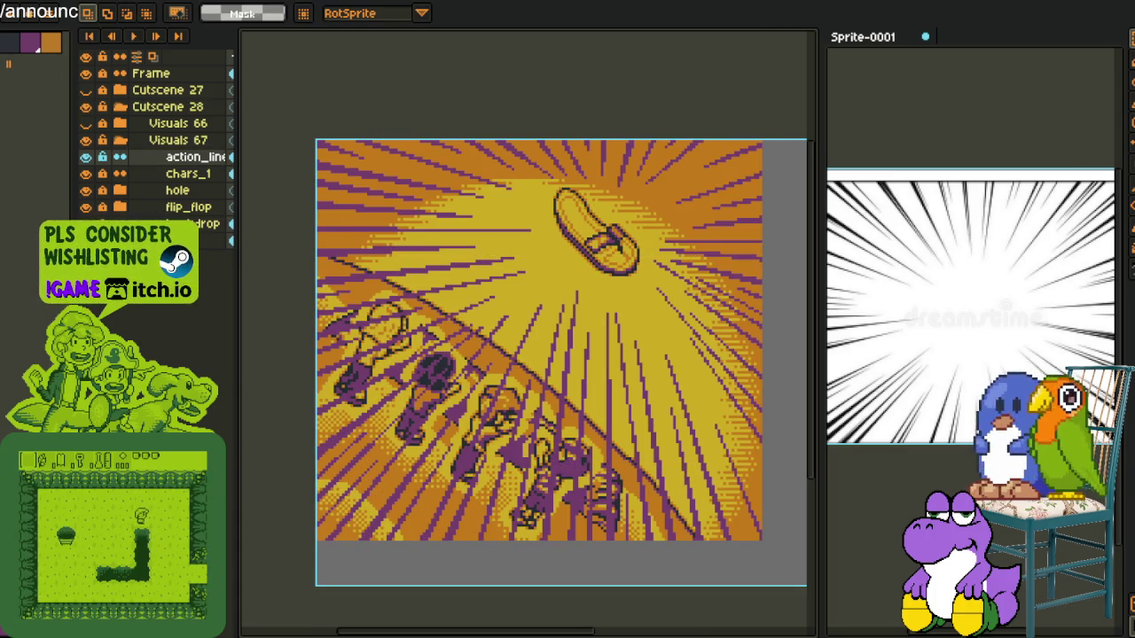
key("i")
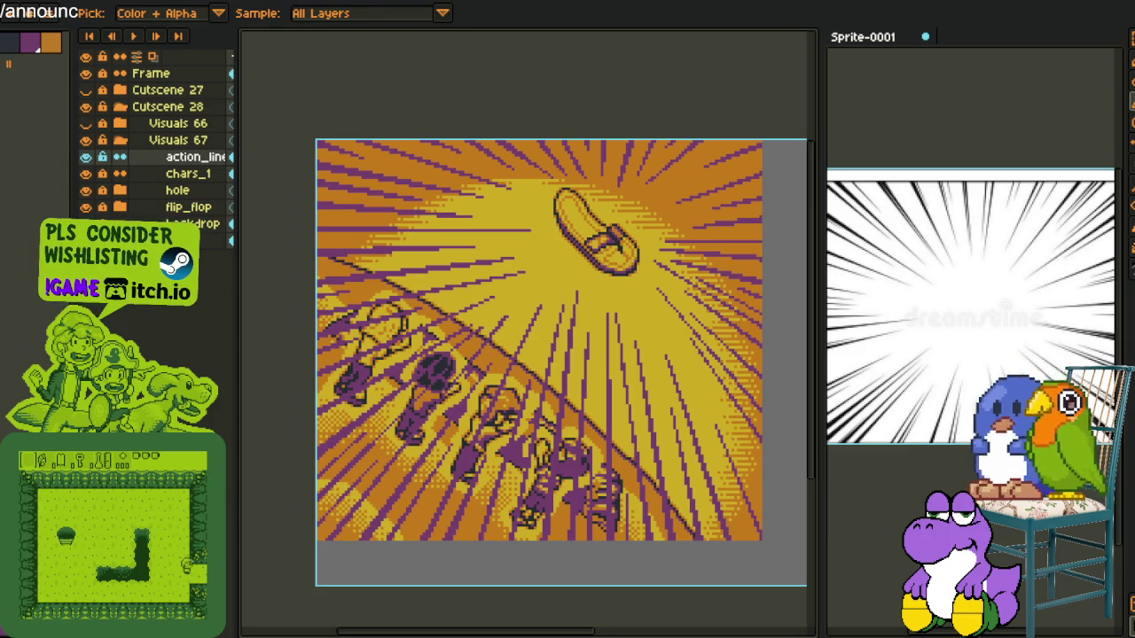
key("m")
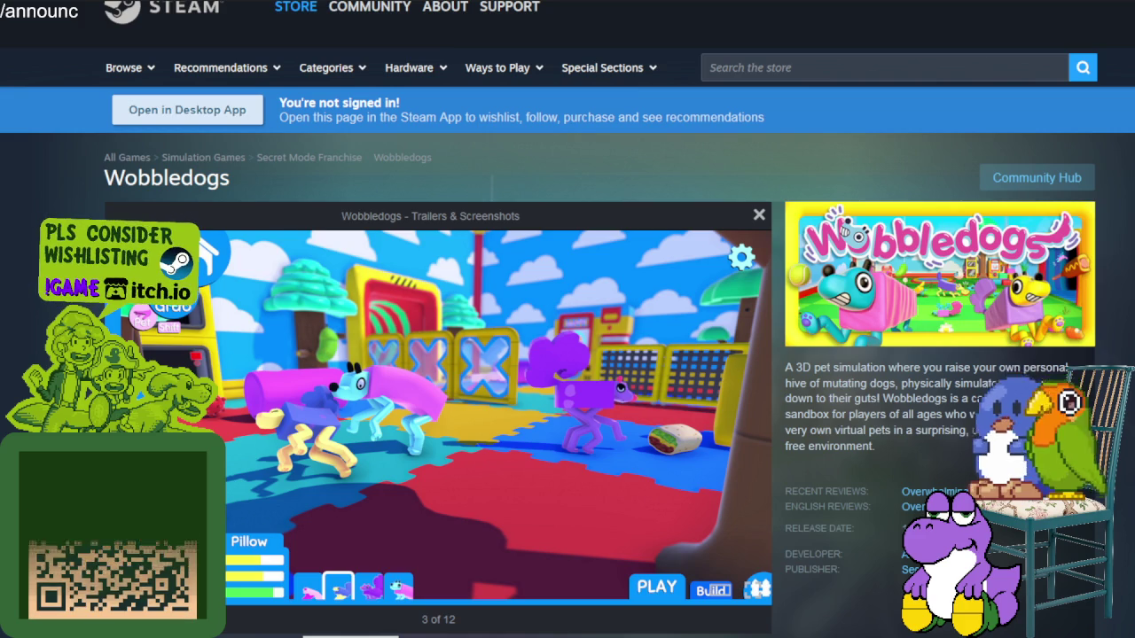
Advance through the first Wobbledogs screenshots and highlight part of the game description
key("Right")
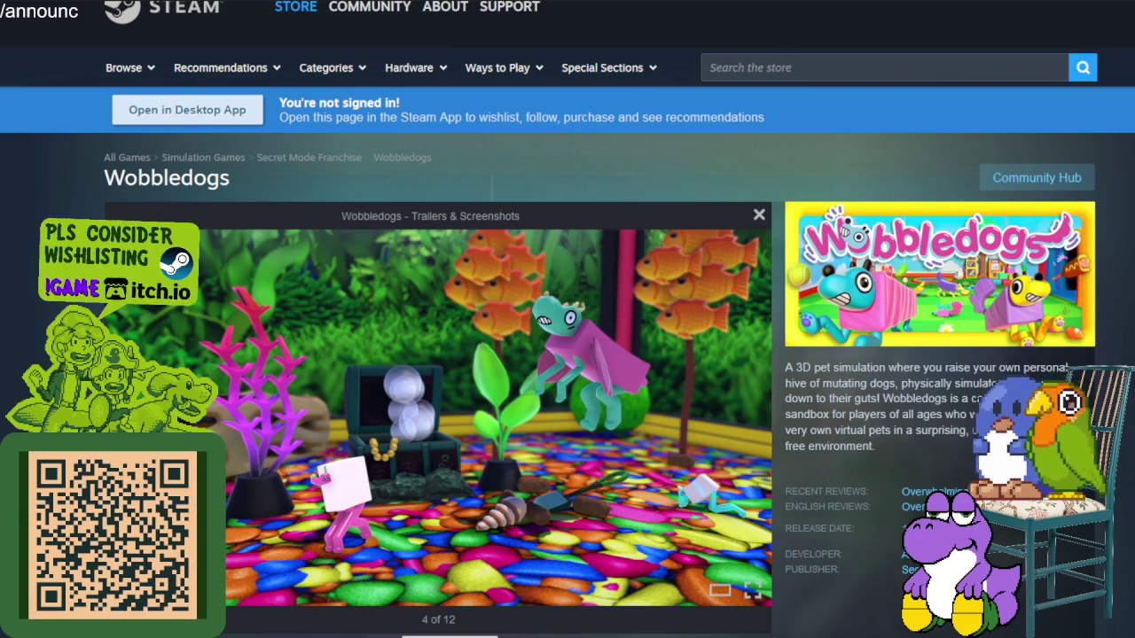
key("Right")
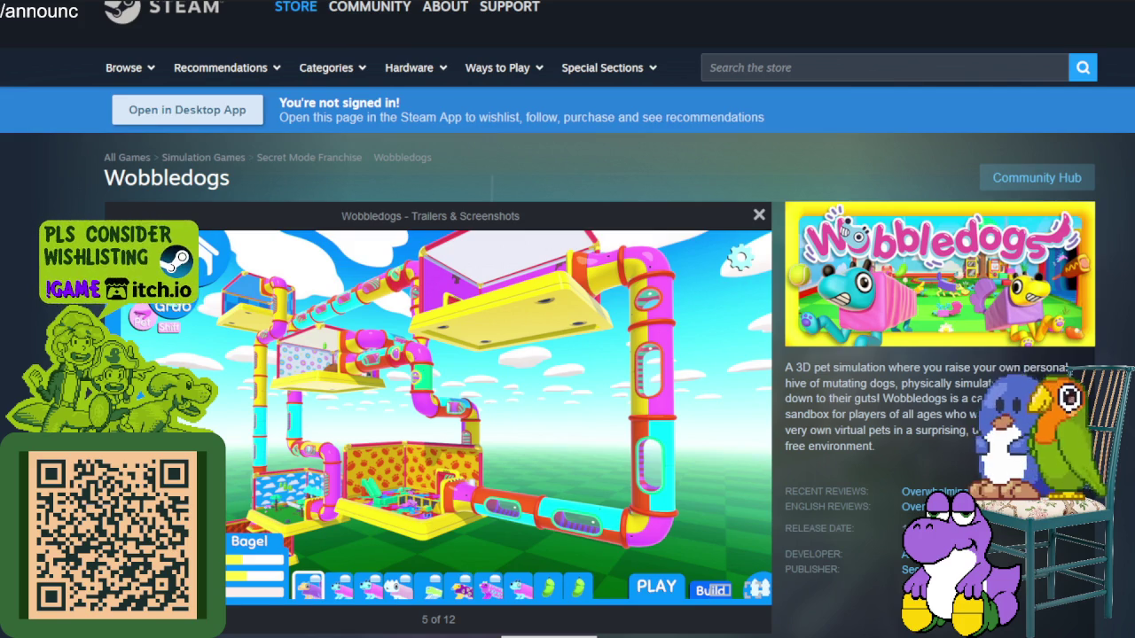
key("Right")
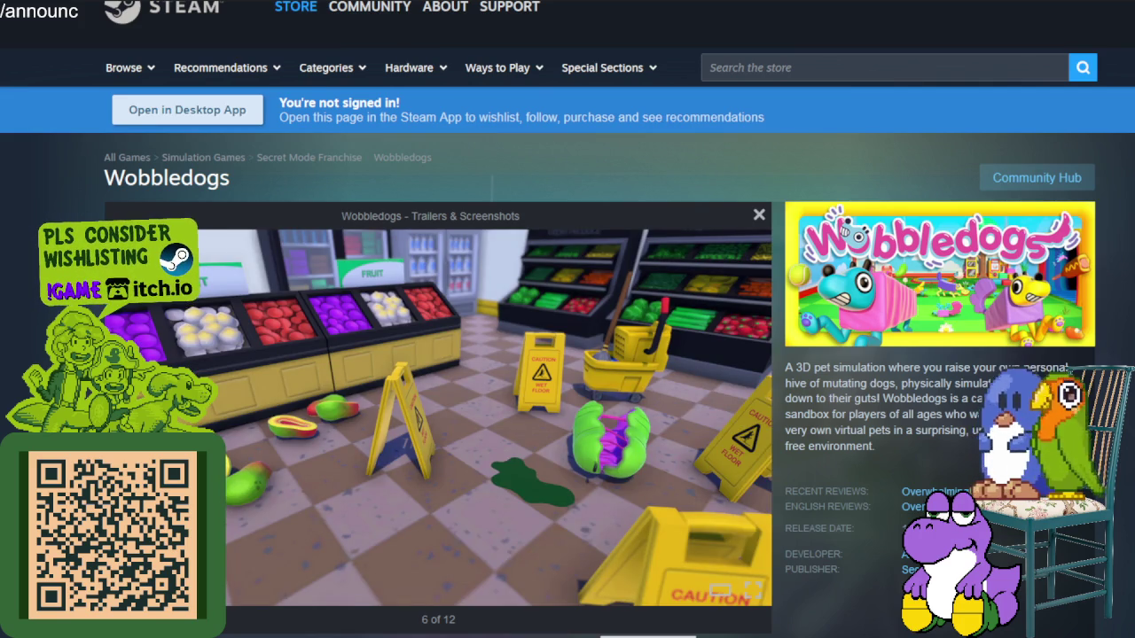
mouse_move(827, 367)
left_mouse_down()
mouse_move(1007, 369)
mouse_move(983, 399)
left_mouse_up()
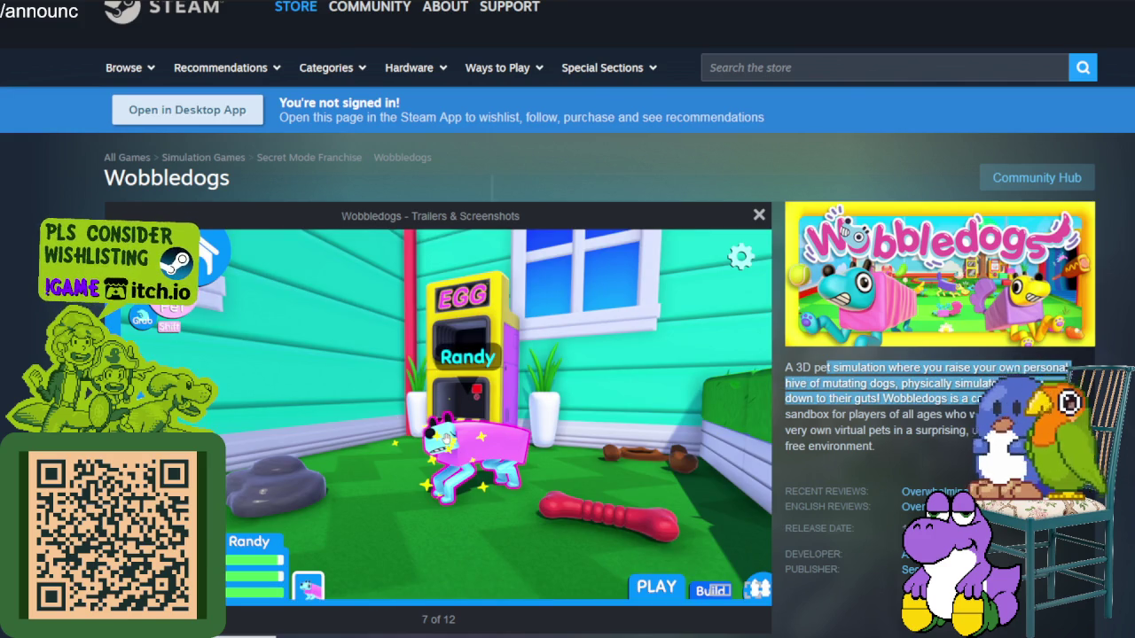
left_click(443, 437)
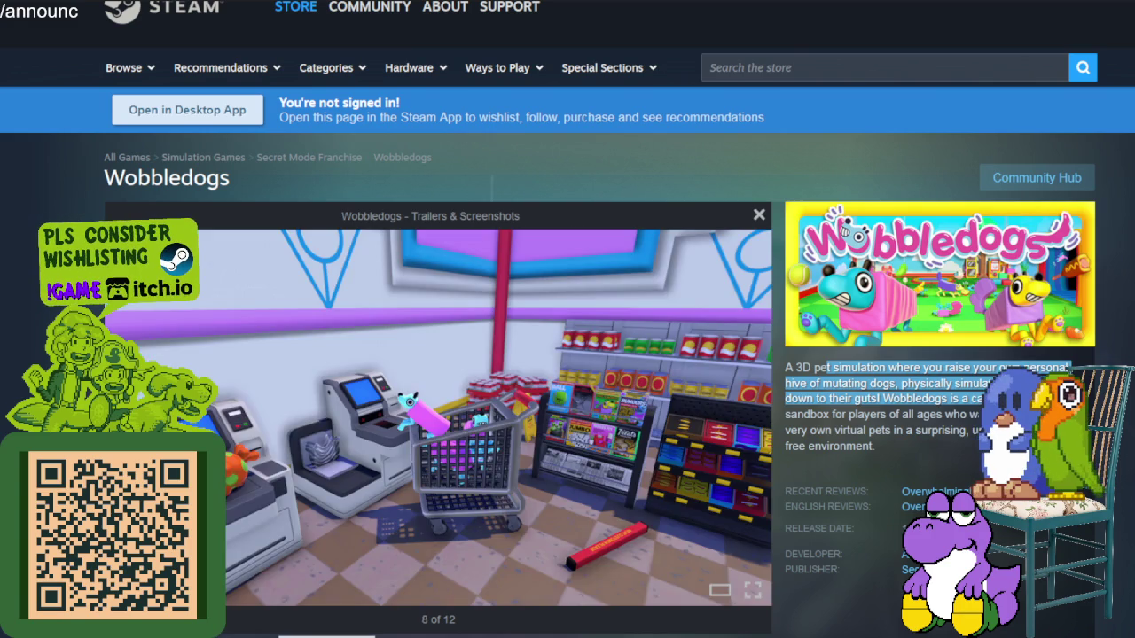
left_click_drag(983, 399, 971, 448)
Clear the description highlight and keep advancing through the screenshot gallery
key("Right")
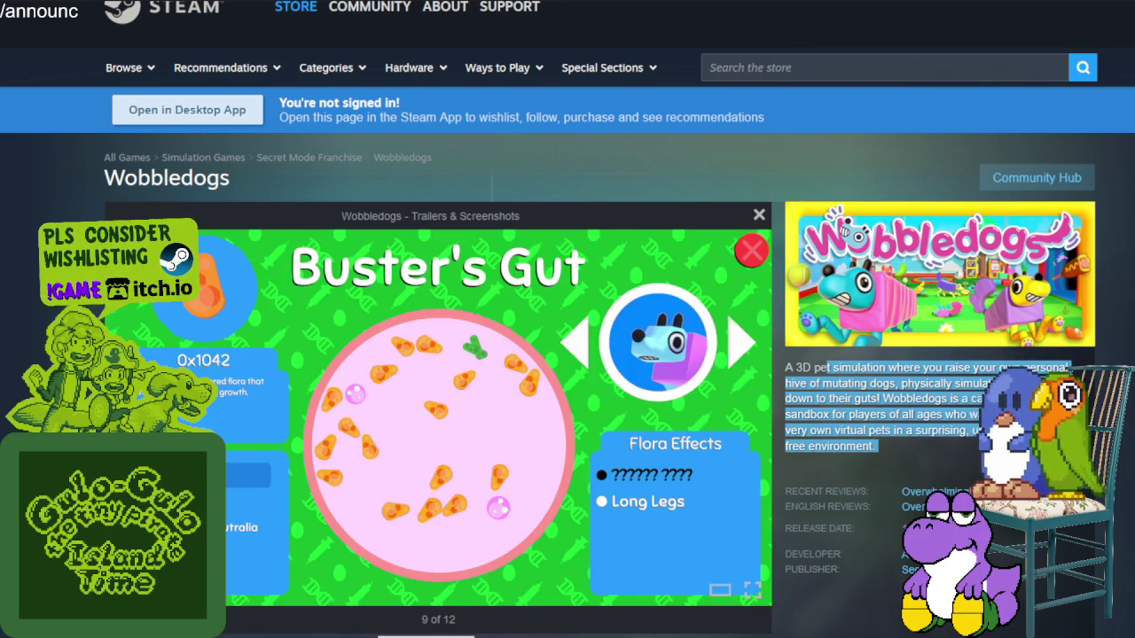
mouse_move(684, 509)
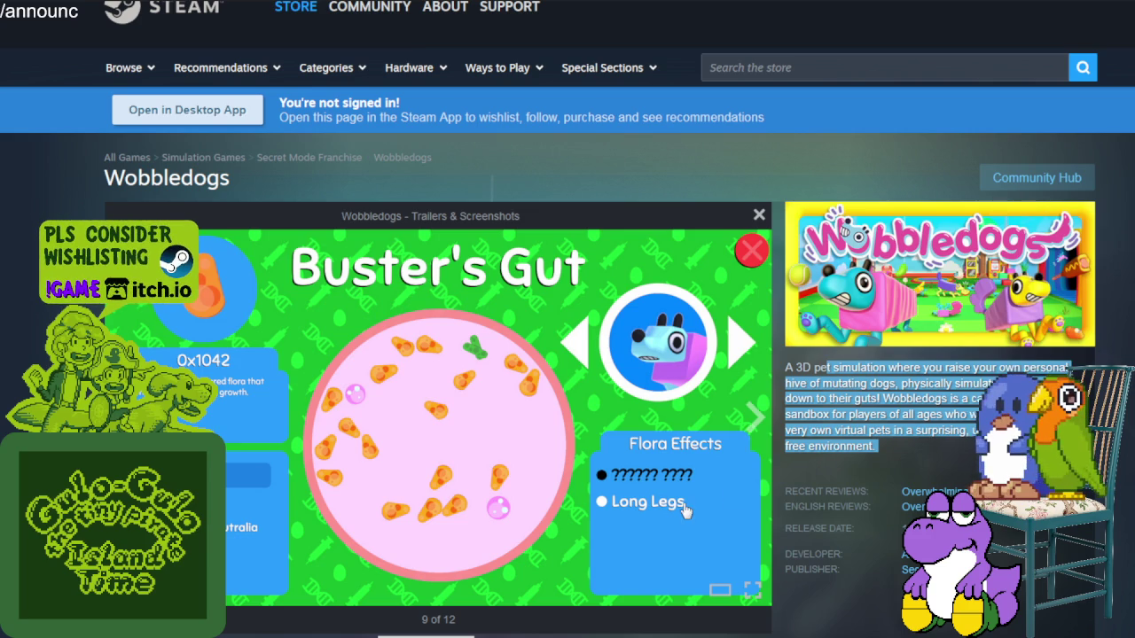
left_click(755, 419)
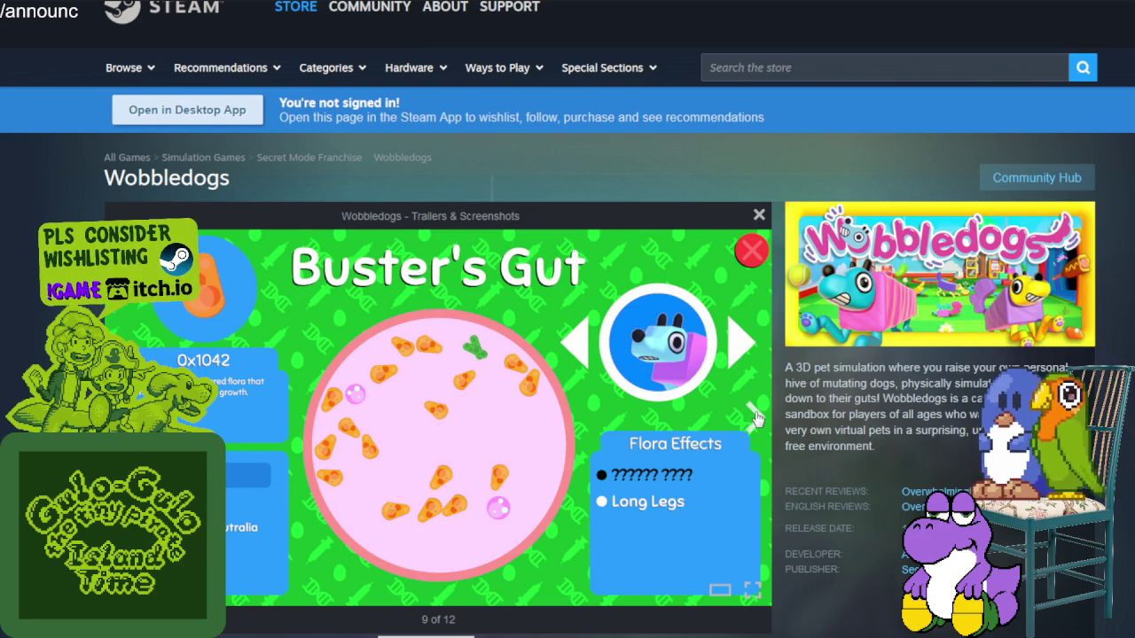
left_click(755, 418)
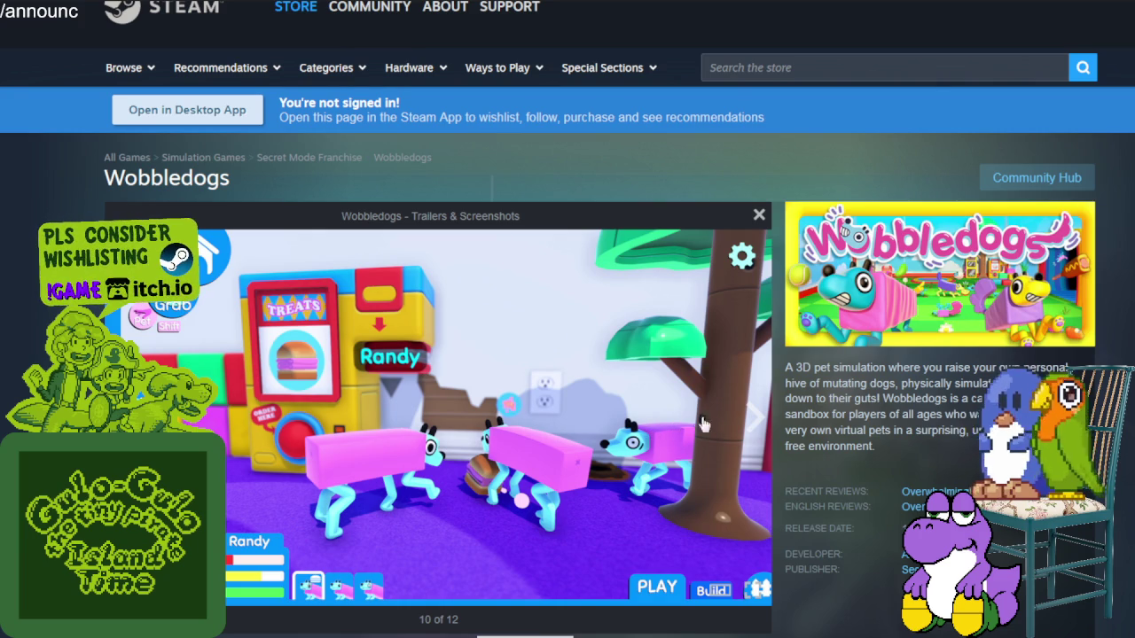
left_click(756, 418)
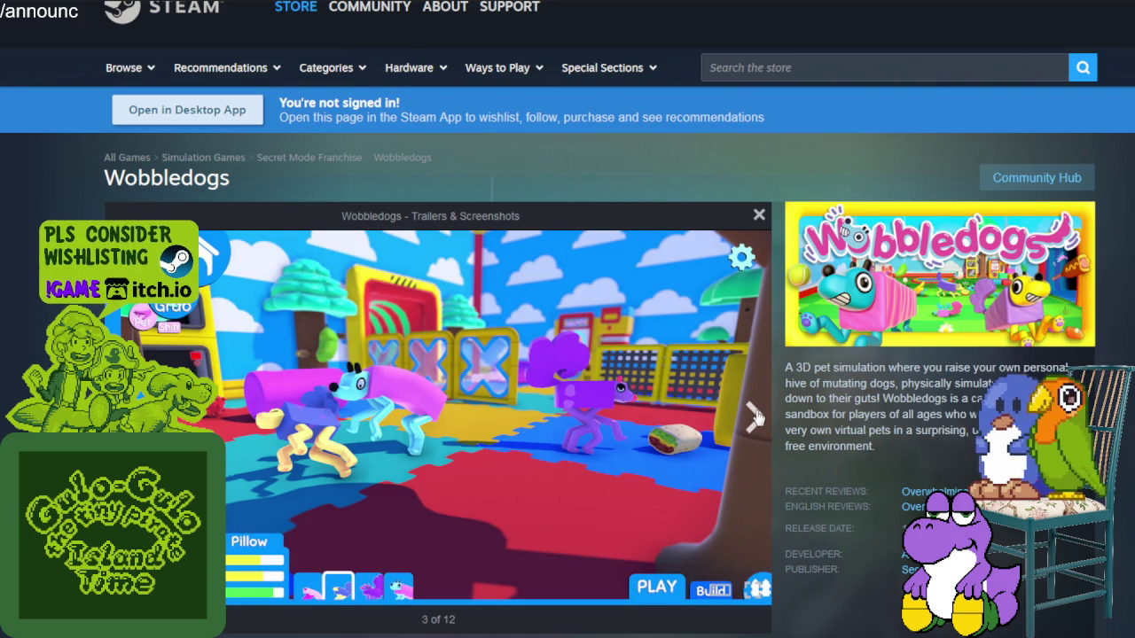
left_click(755, 418)
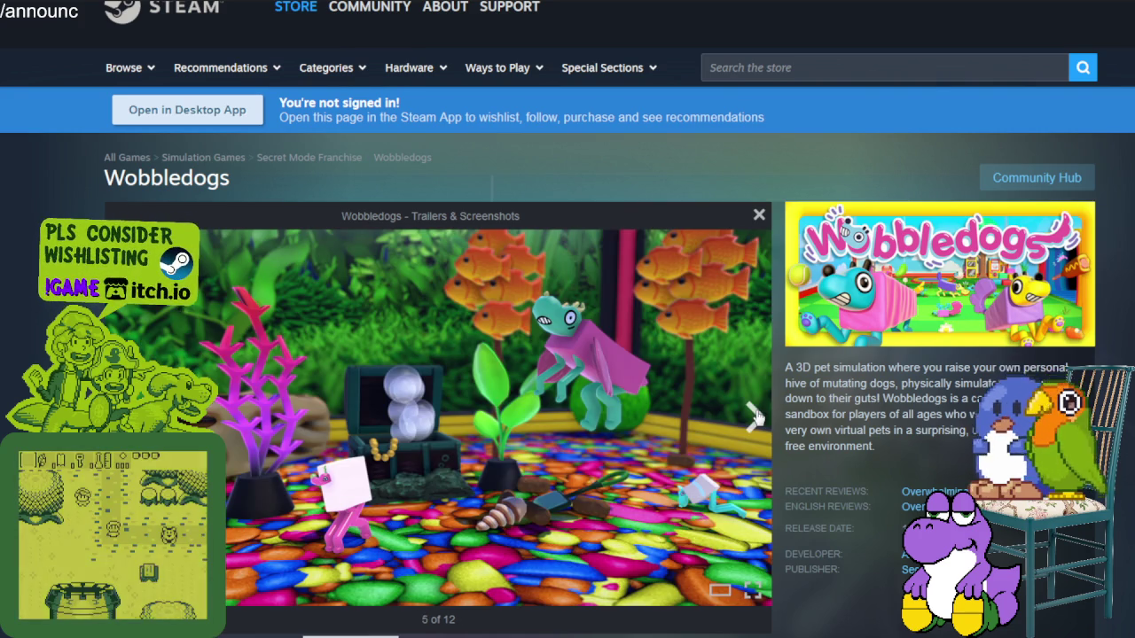
left_click(757, 417)
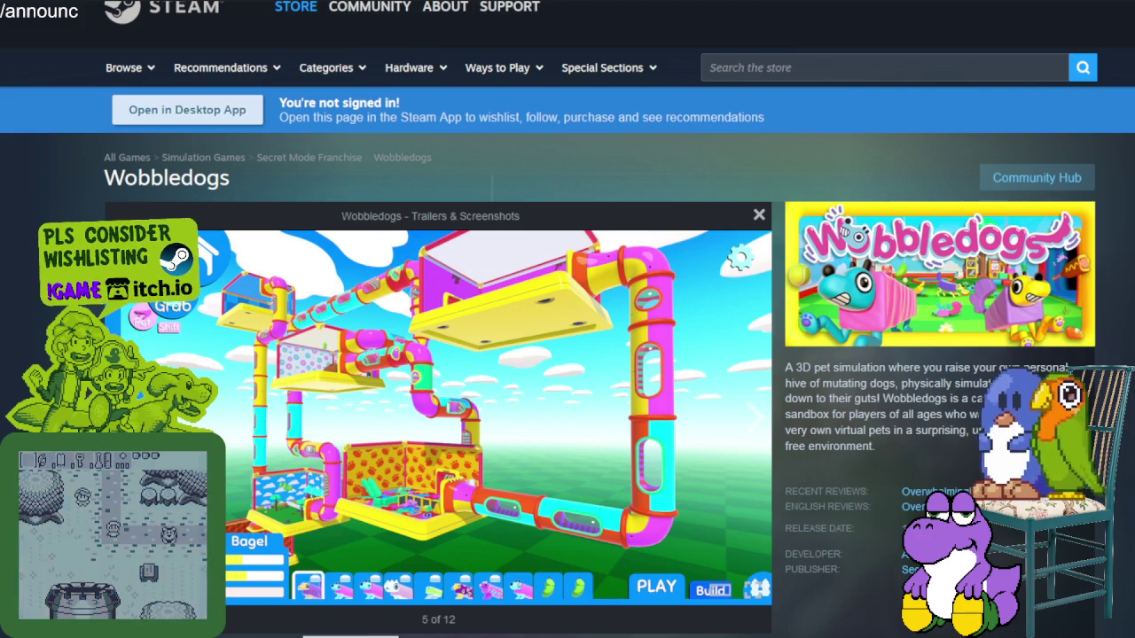
Step through the remaining Wobbledogs screenshots with the next arrow and Right key
left_click(753, 431)
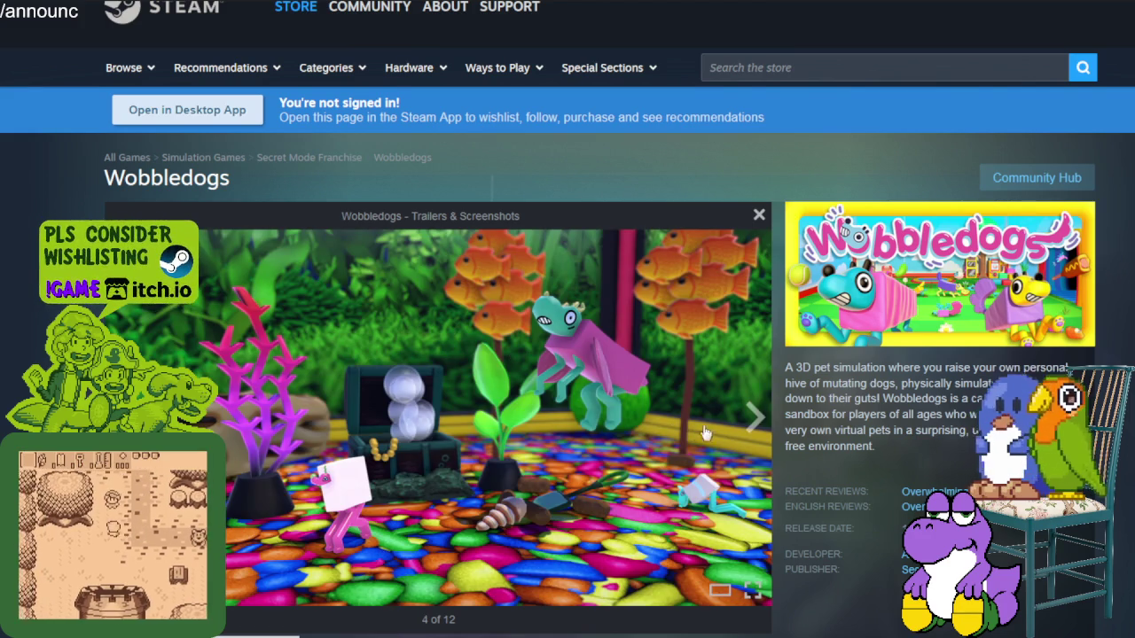
left_click(753, 433)
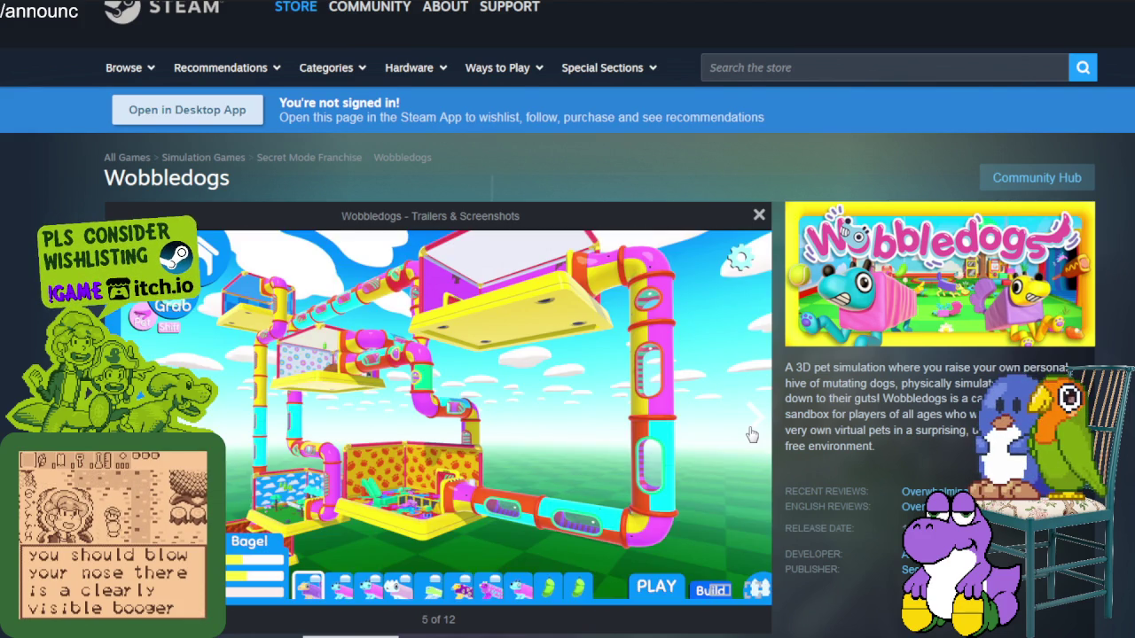
left_click(752, 434)
left_click(752, 433)
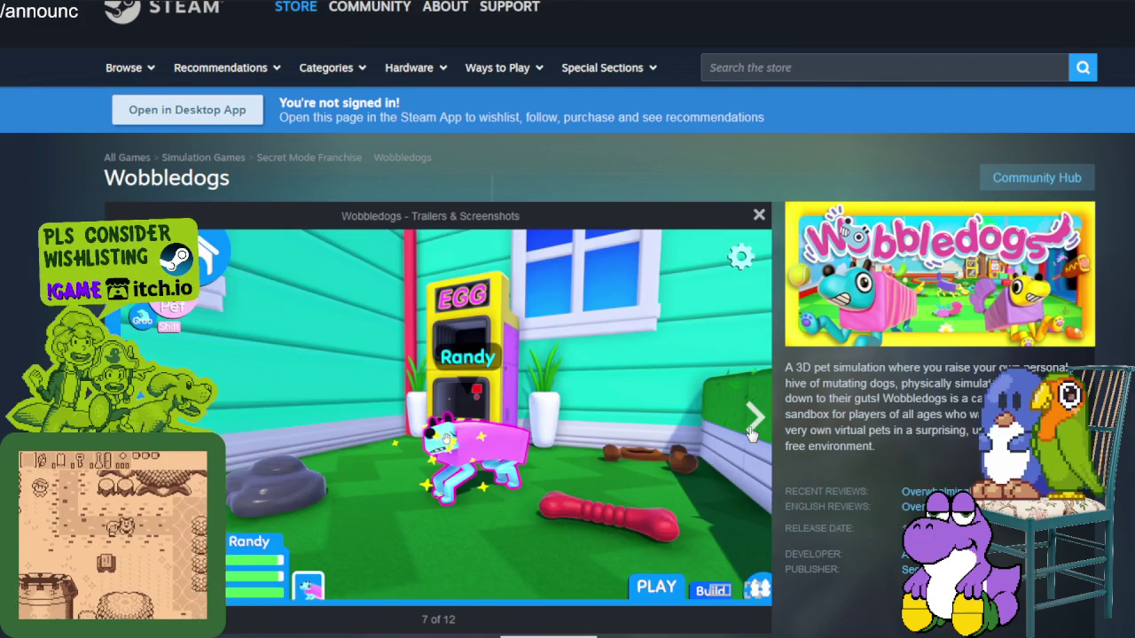
left_click(752, 433)
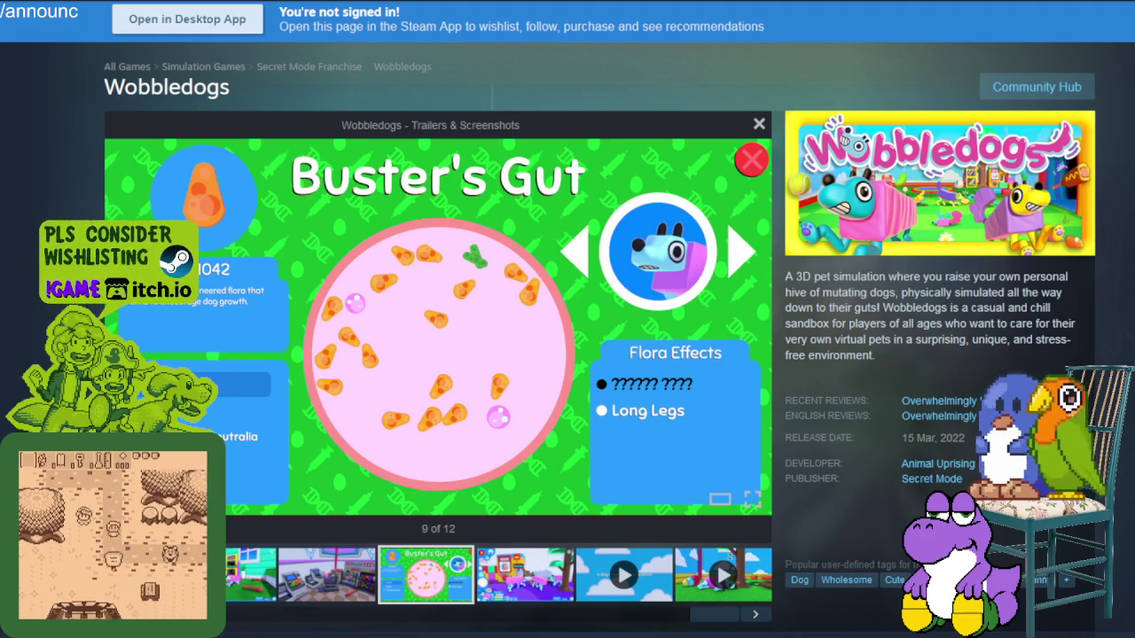
key("Right")
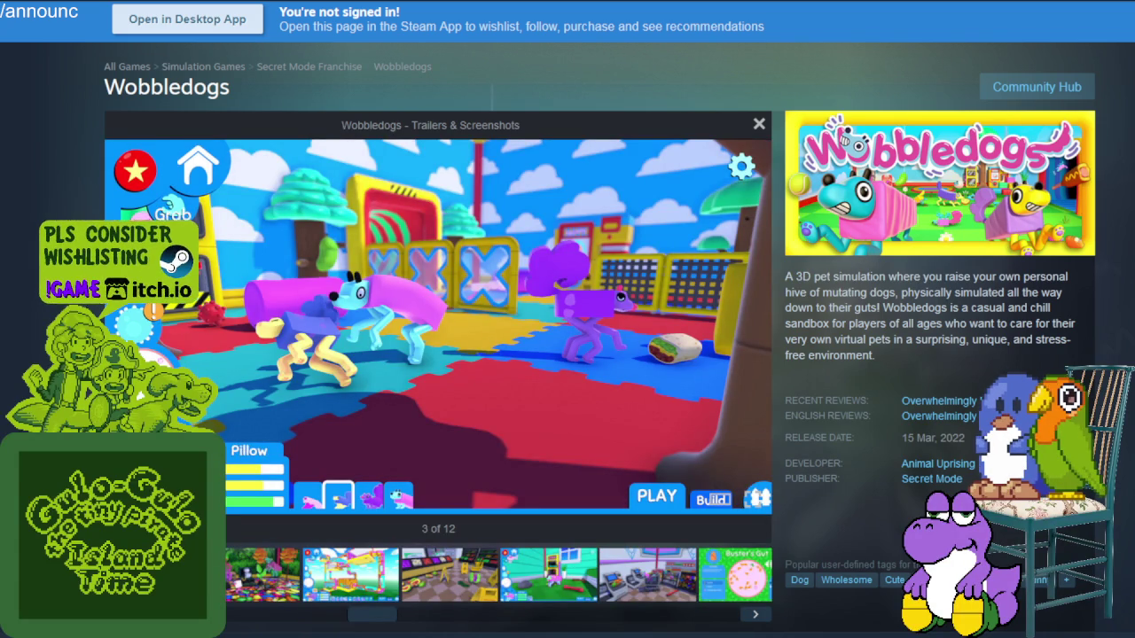
key("Right")
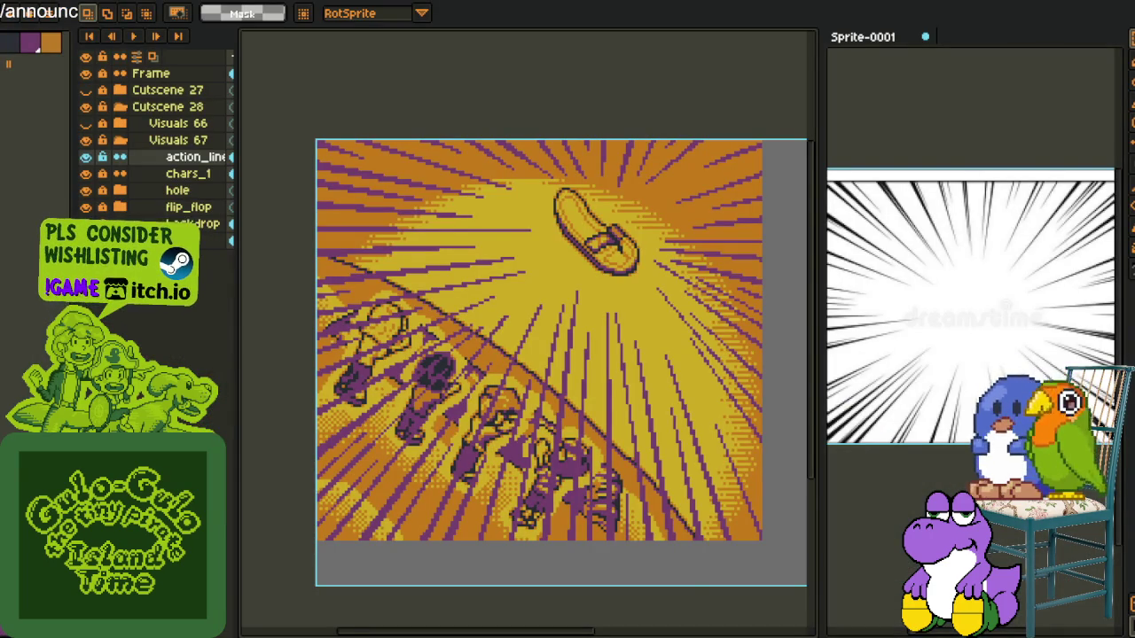
Widen the Layers panel and move the action_line layer below flip_flop
scroll(402, 456, "down", 2)
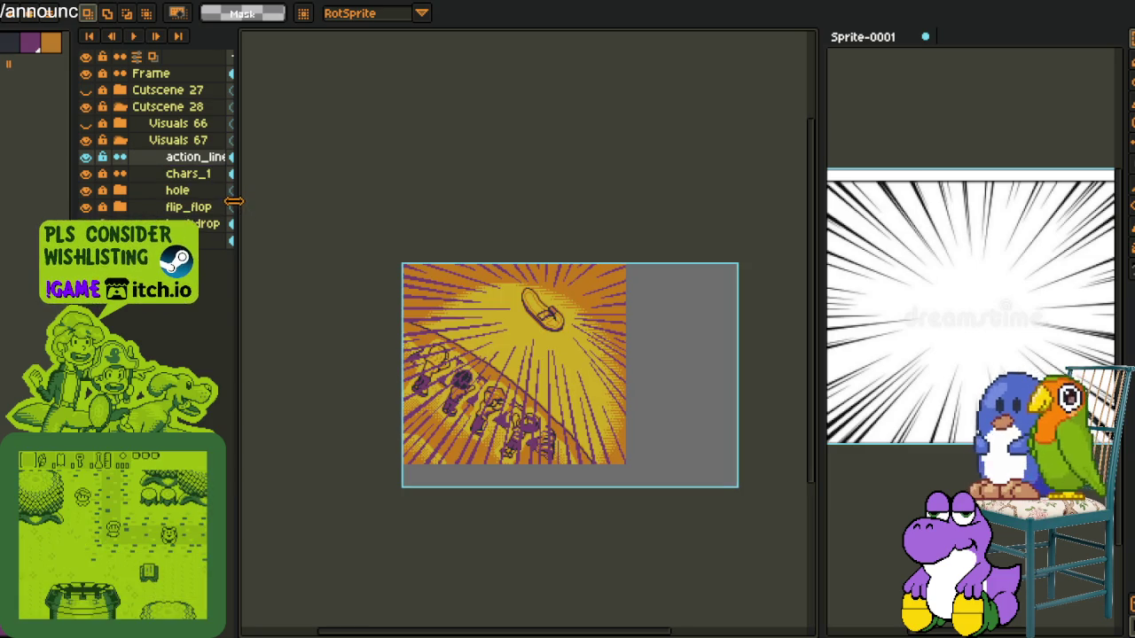
left_click_drag(241, 210, 346, 209)
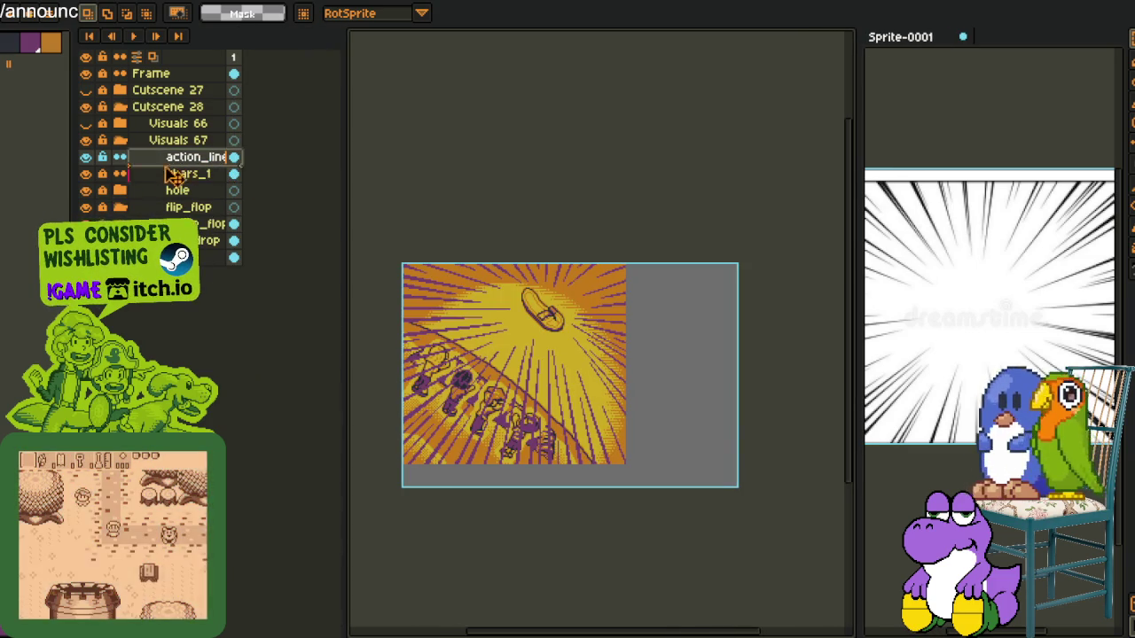
left_click_drag(168, 173, 108, 213)
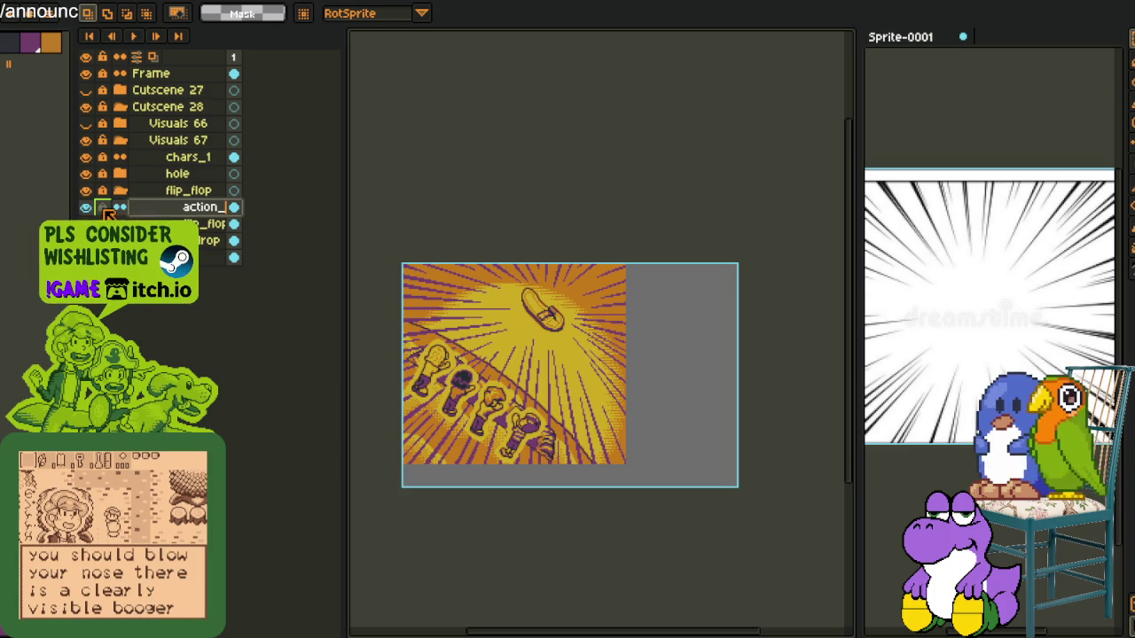
scroll(426, 354, "up", 2)
scroll(501, 350, "down", 2)
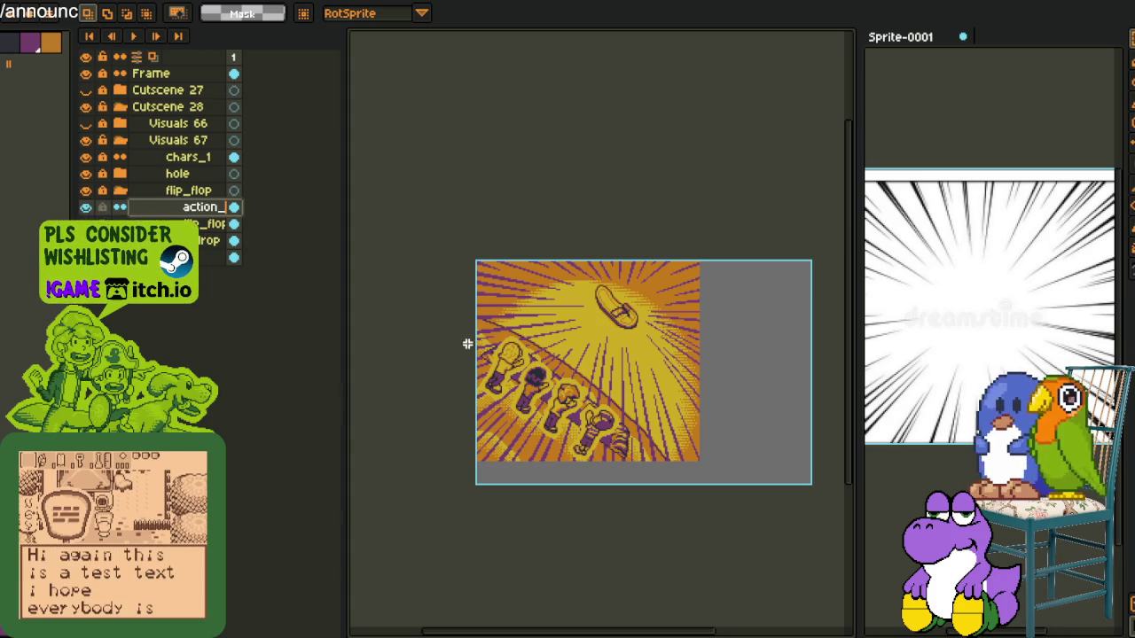
left_click_drag(606, 440, 523, 399)
scroll(375, 319, "down", 2)
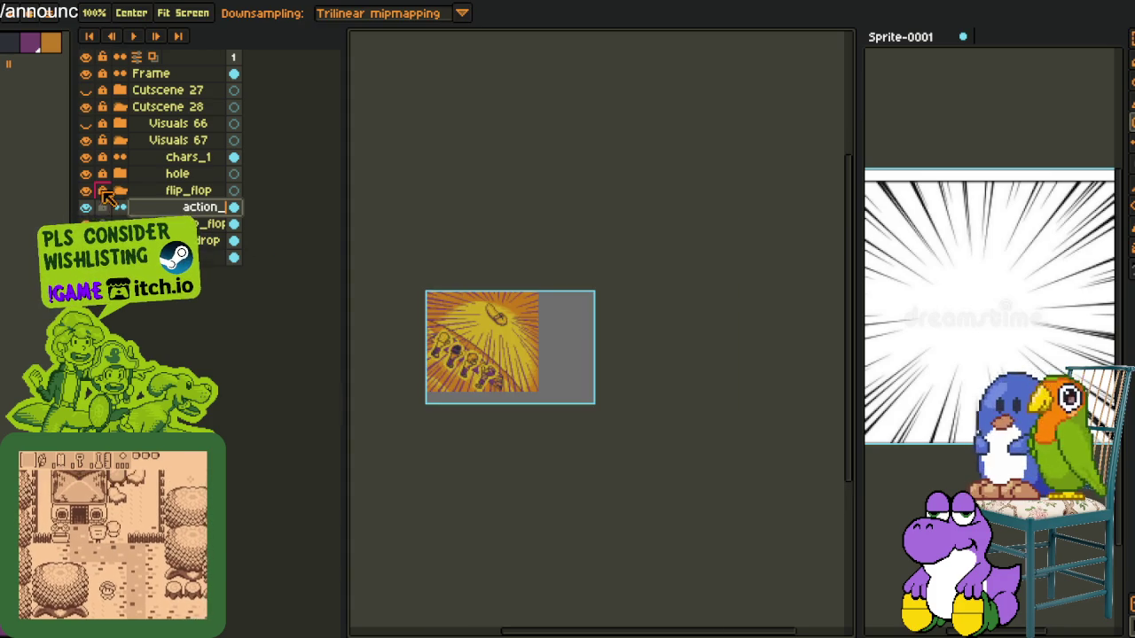
Add a new empty layer and frame the whole sprite in view
right_click(167, 215)
left_click(321, 250)
scroll(470, 400, "up", 2)
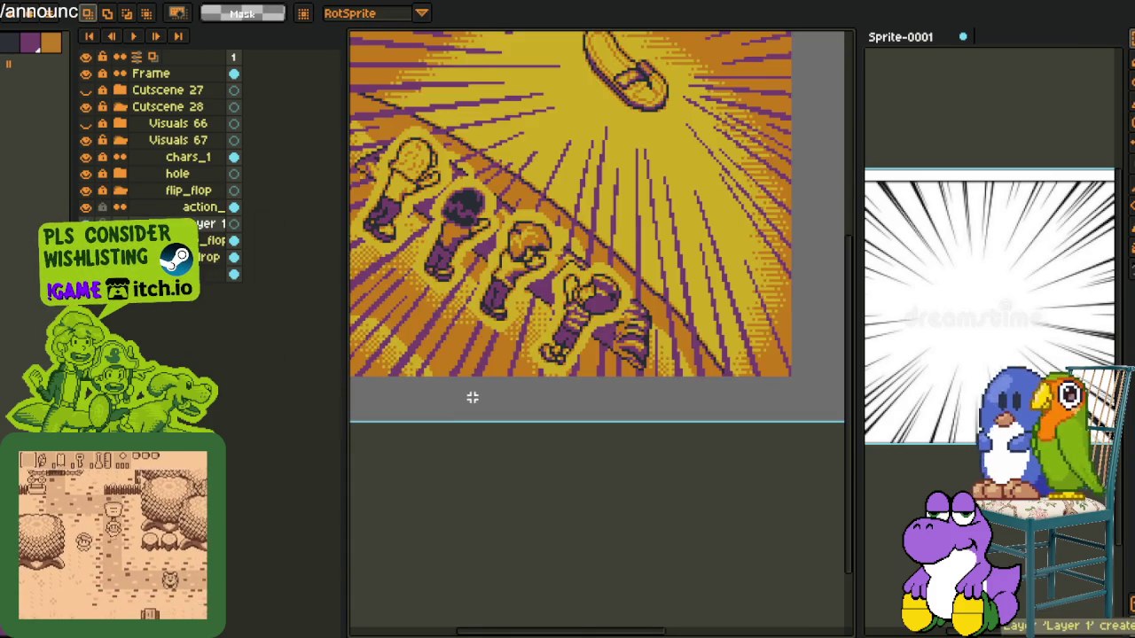
left_click_drag(470, 400, 544, 510)
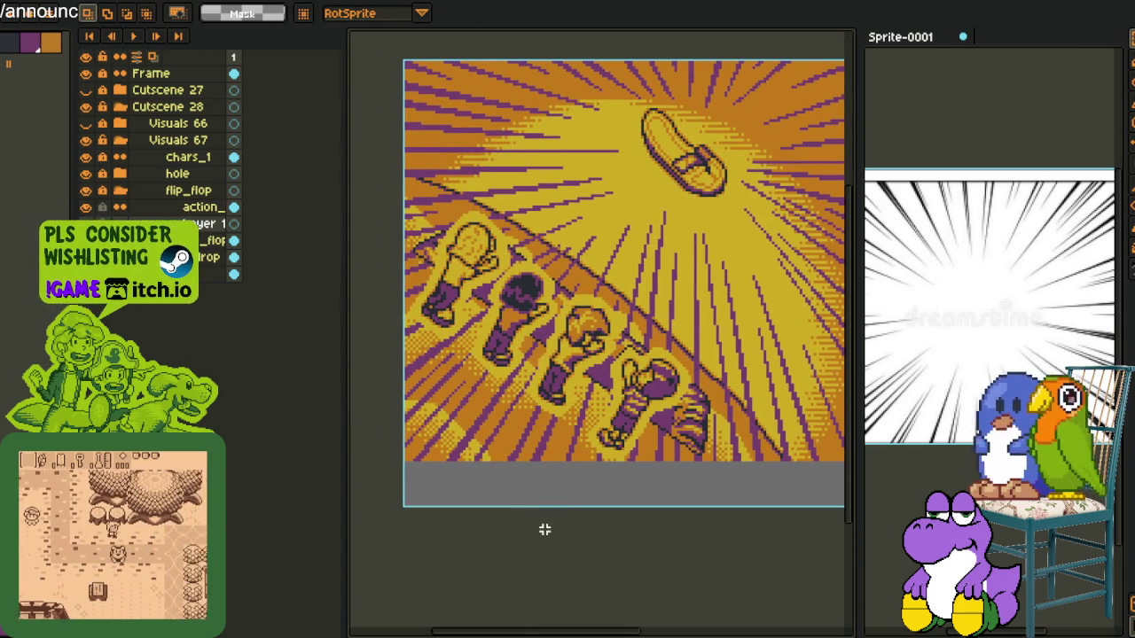
scroll(544, 529, "down", 2)
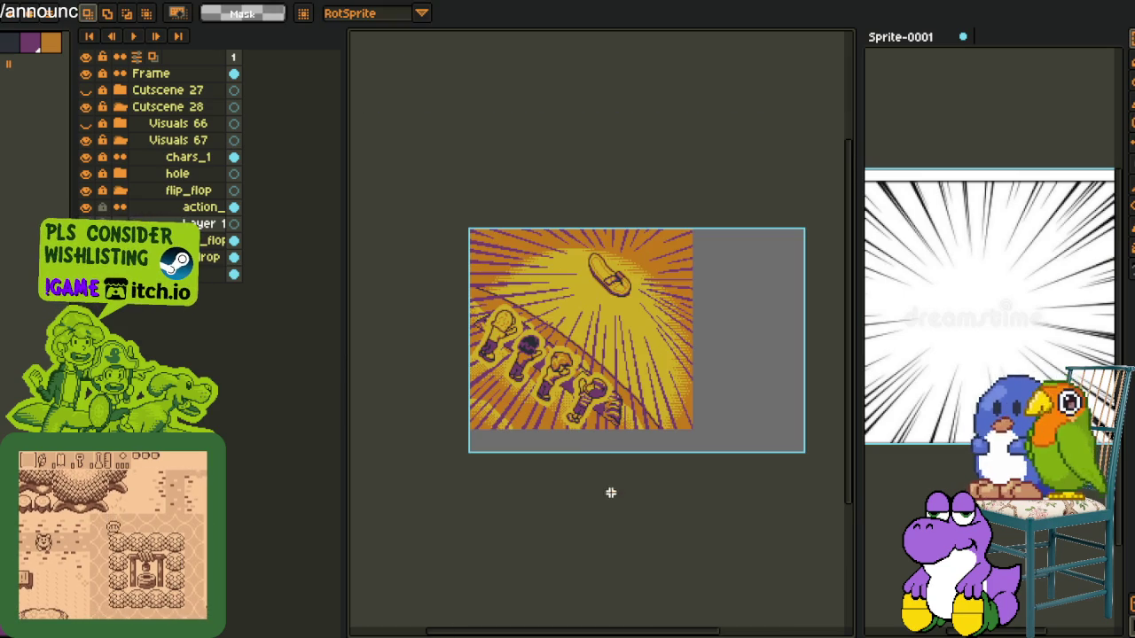
scroll(612, 293, "up", 2)
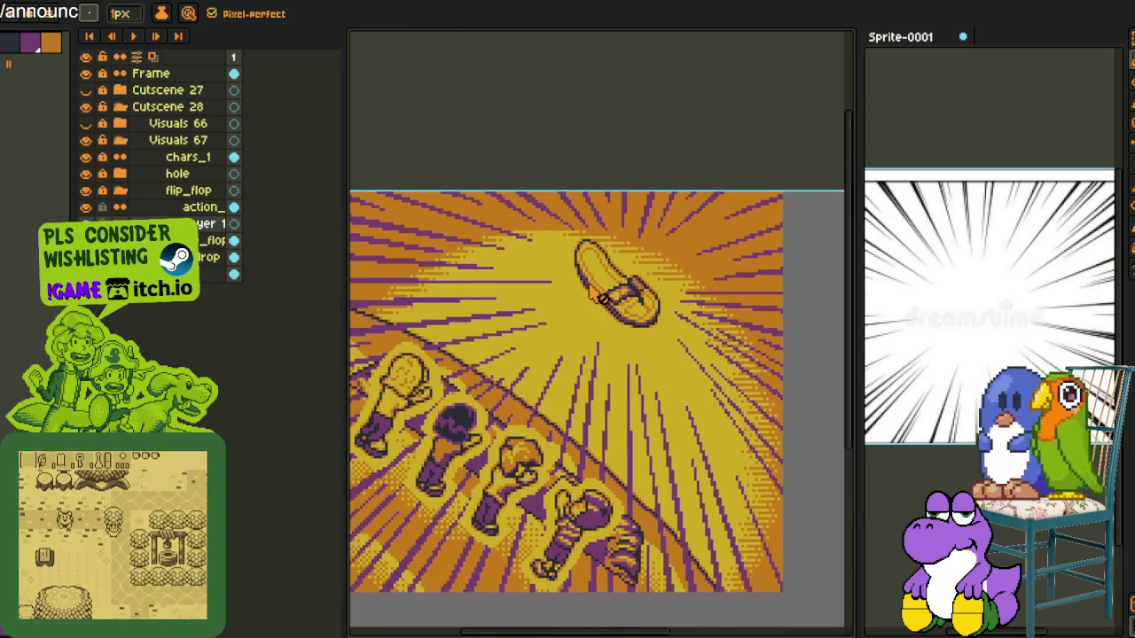
scroll(586, 291, "up", 2)
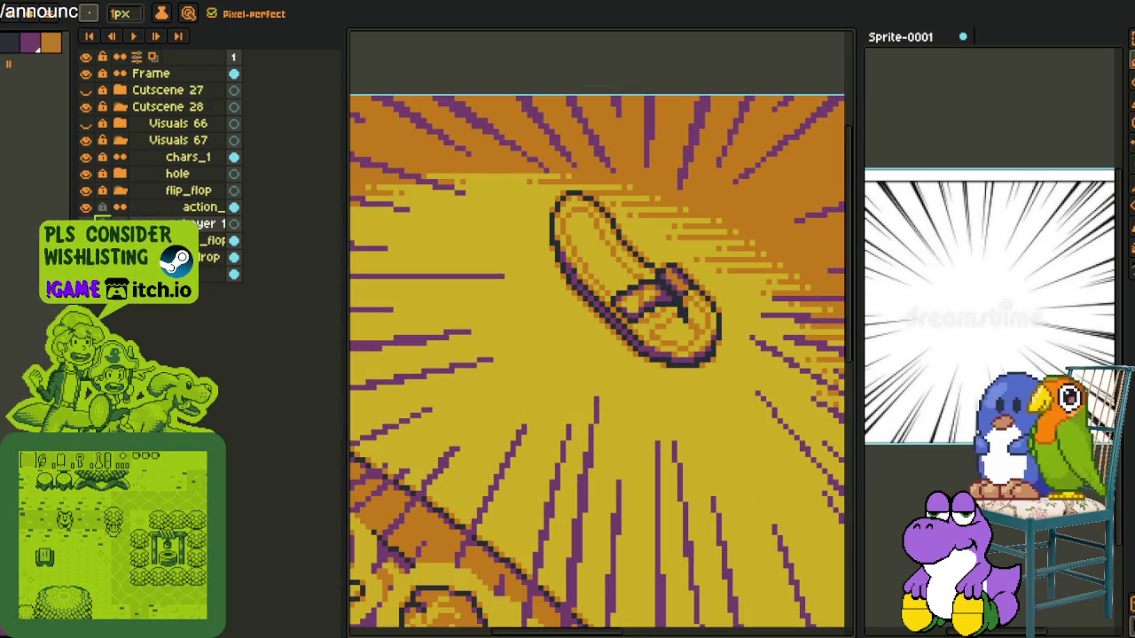
Rename Layer 1 to motion_blur, then ready the eyedropper and pencil
double_click(203, 225)
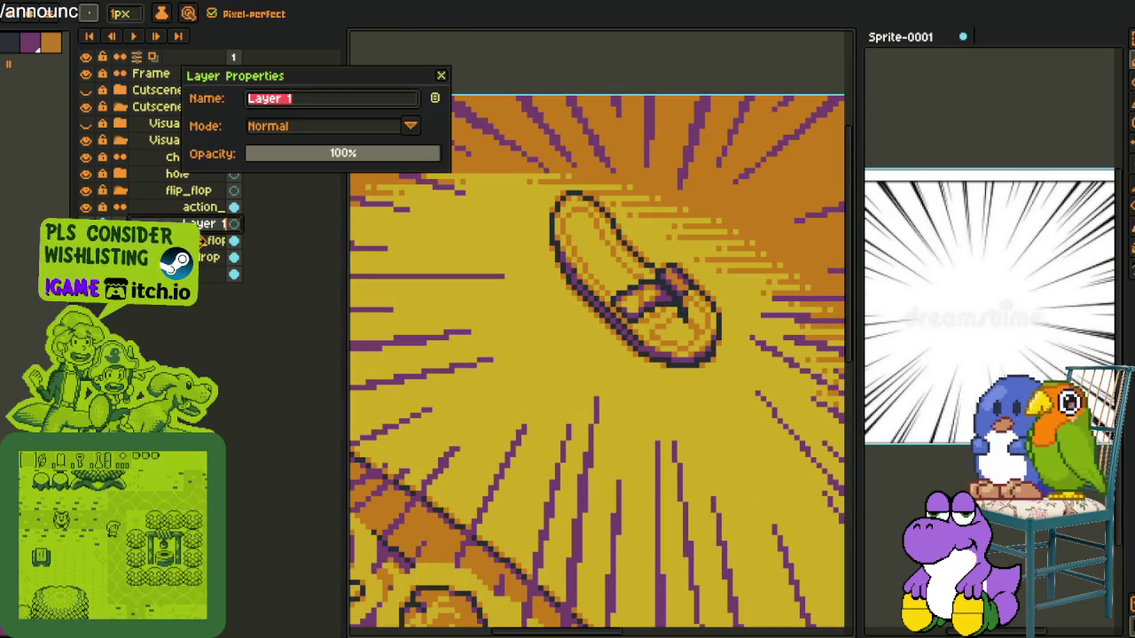
type("motion_blur")
key("Return")
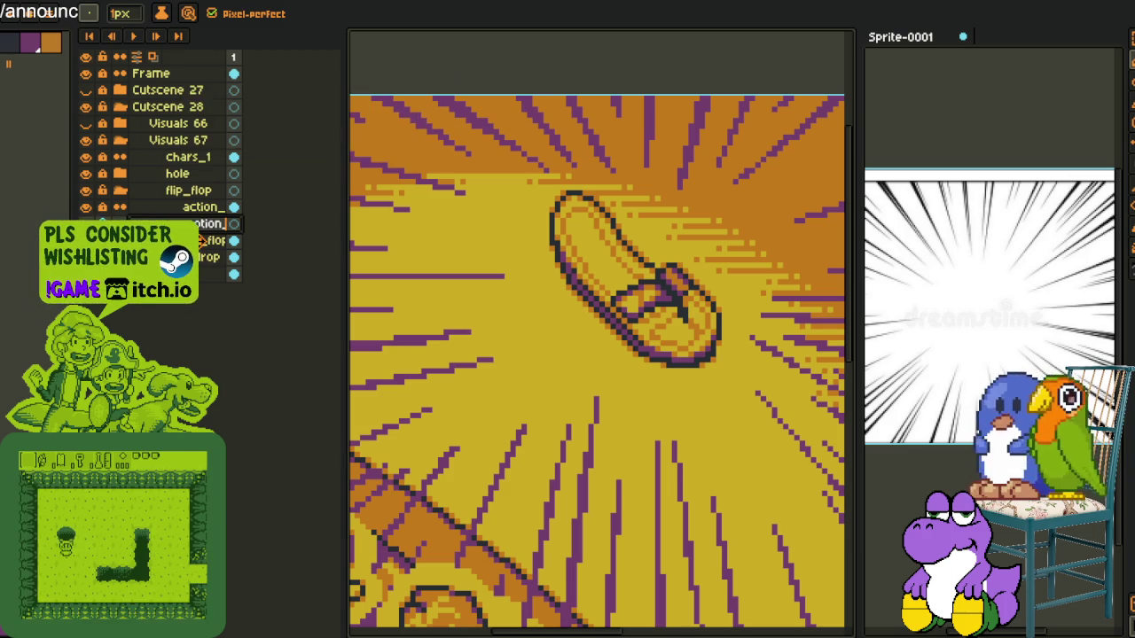
key("i")
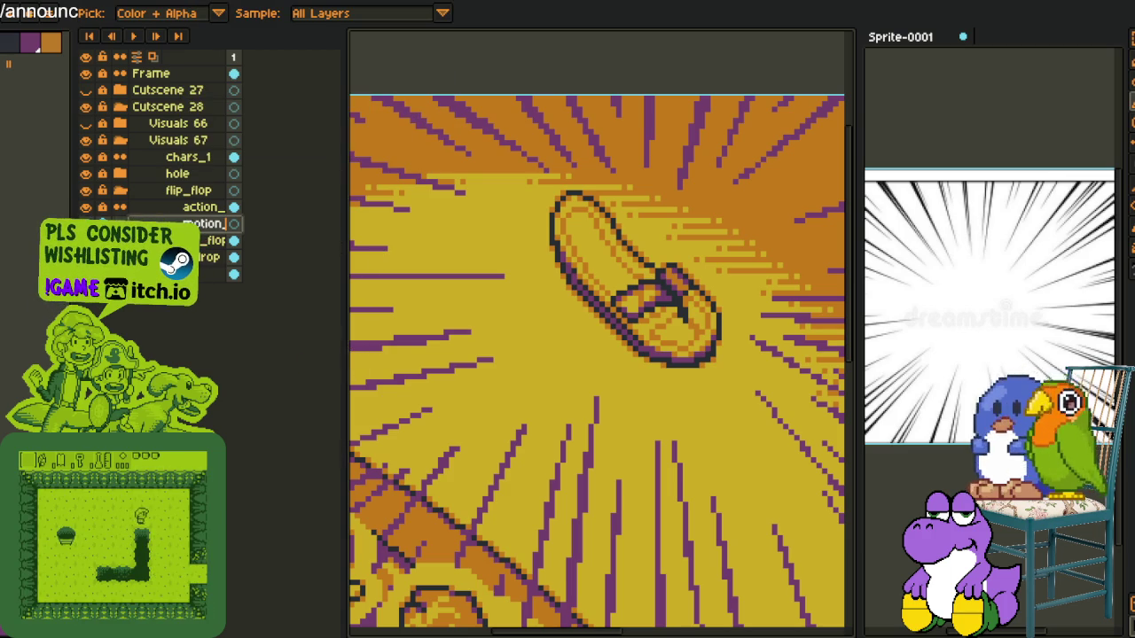
scroll(532, 178, "down", 2)
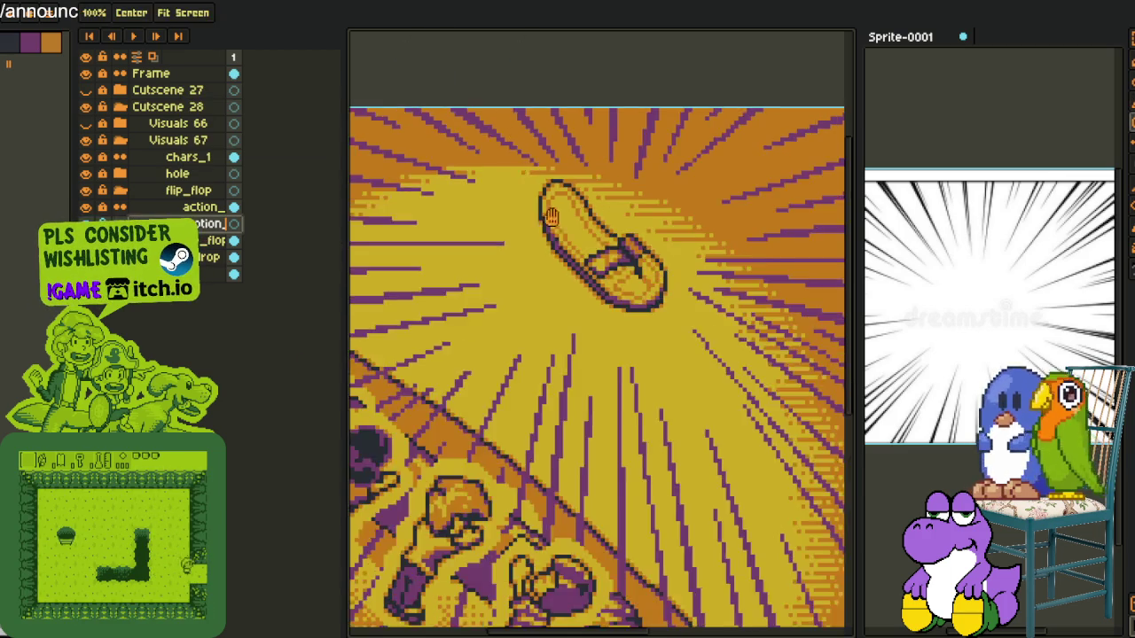
key("b")
scroll(543, 229, "up", 3)
scroll(502, 194, "up", 1)
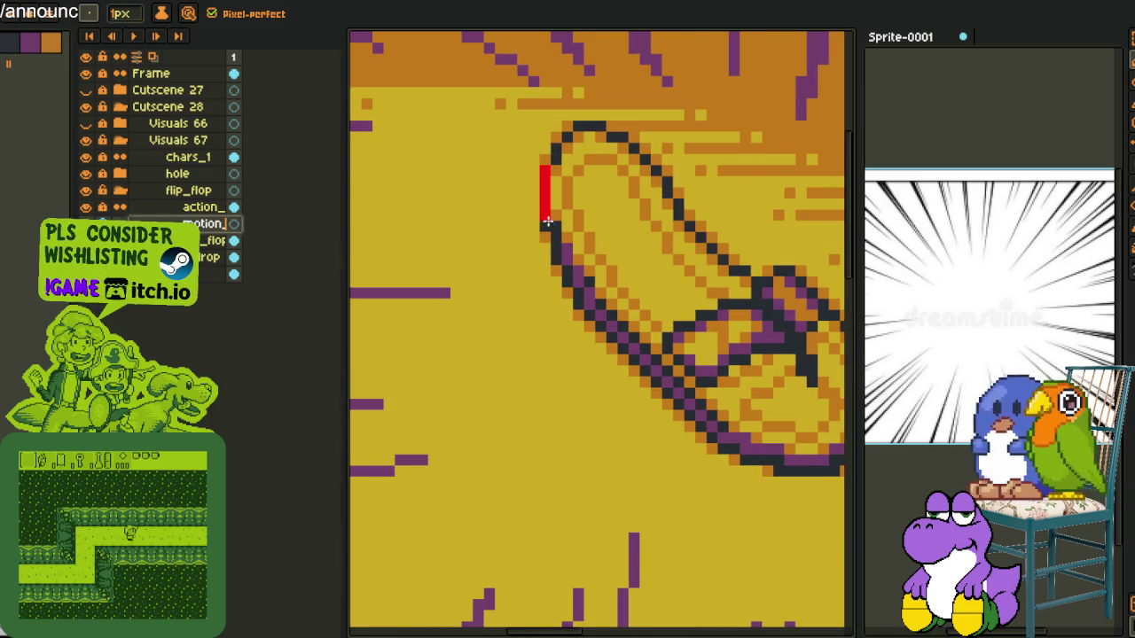
Recolour the flip-flop's left outline red and nudge that stroke left and down
key("g")
left_click_drag(554, 232, 590, 315)
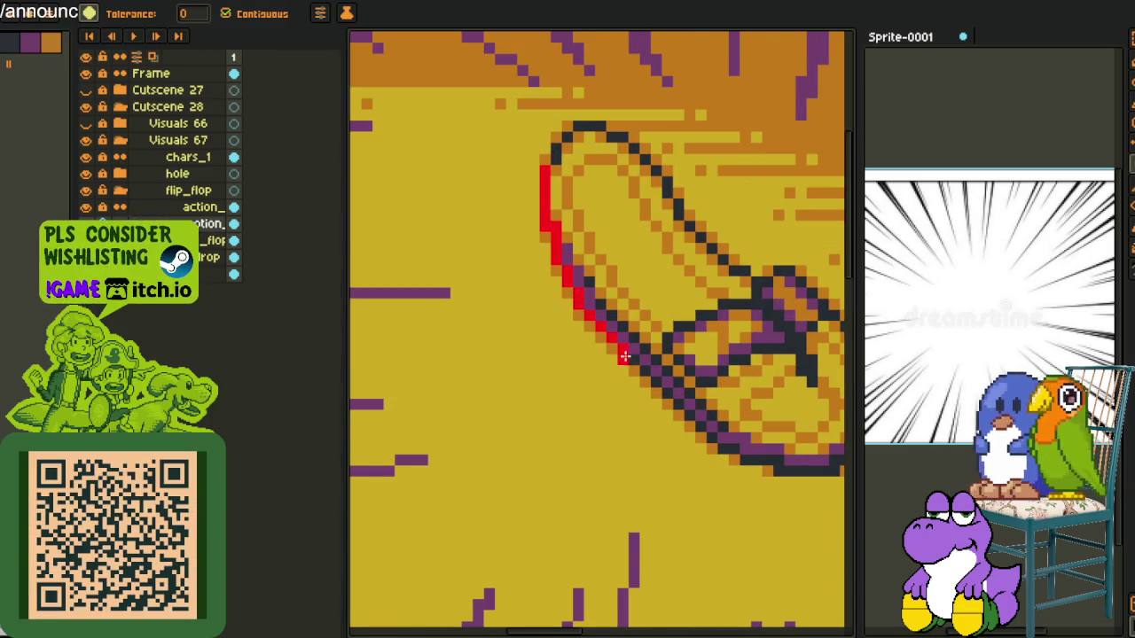
key("q")
left_click_drag(567, 133, 692, 266)
key("Left")
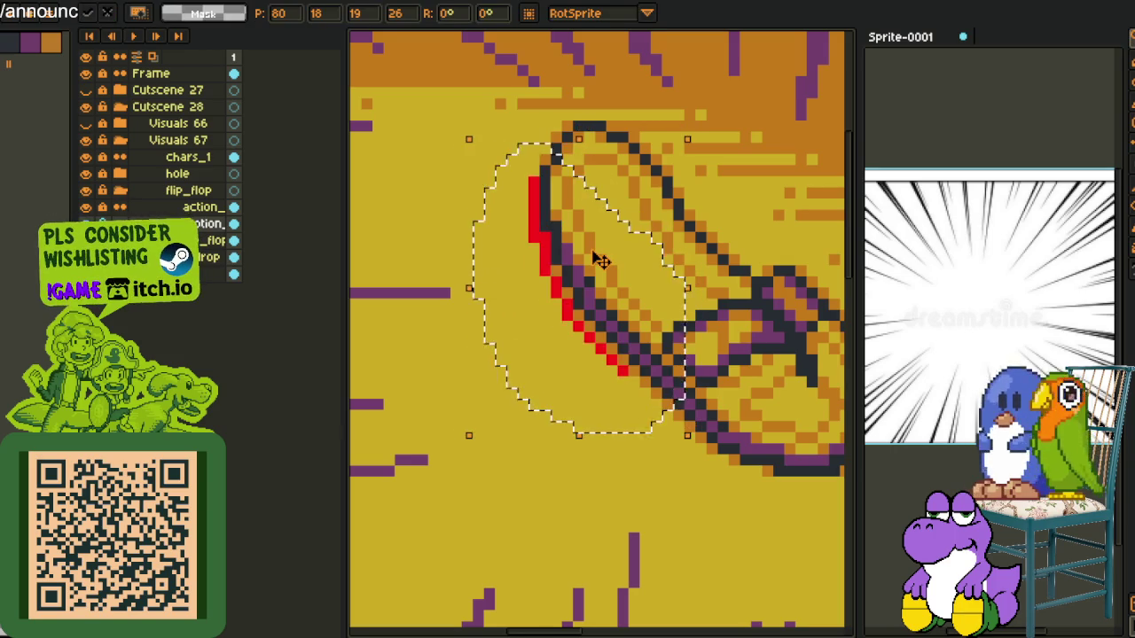
key("Left")
key("Down")
key("Left")
key("Down")
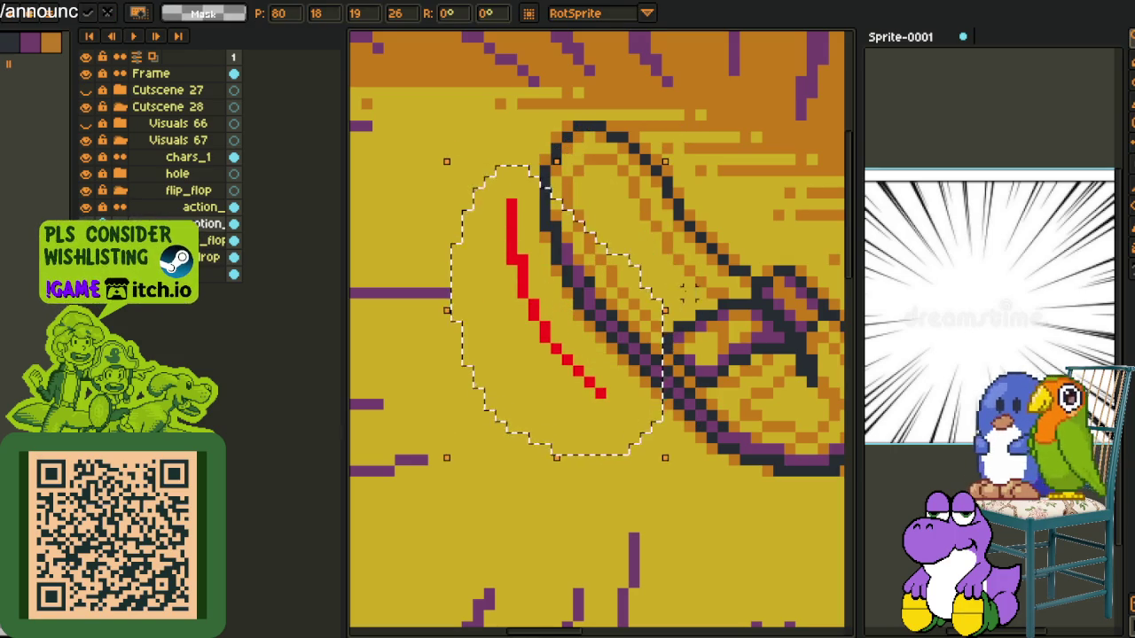
scroll(652, 386, "up", 2)
scroll(651, 385, "up", 2)
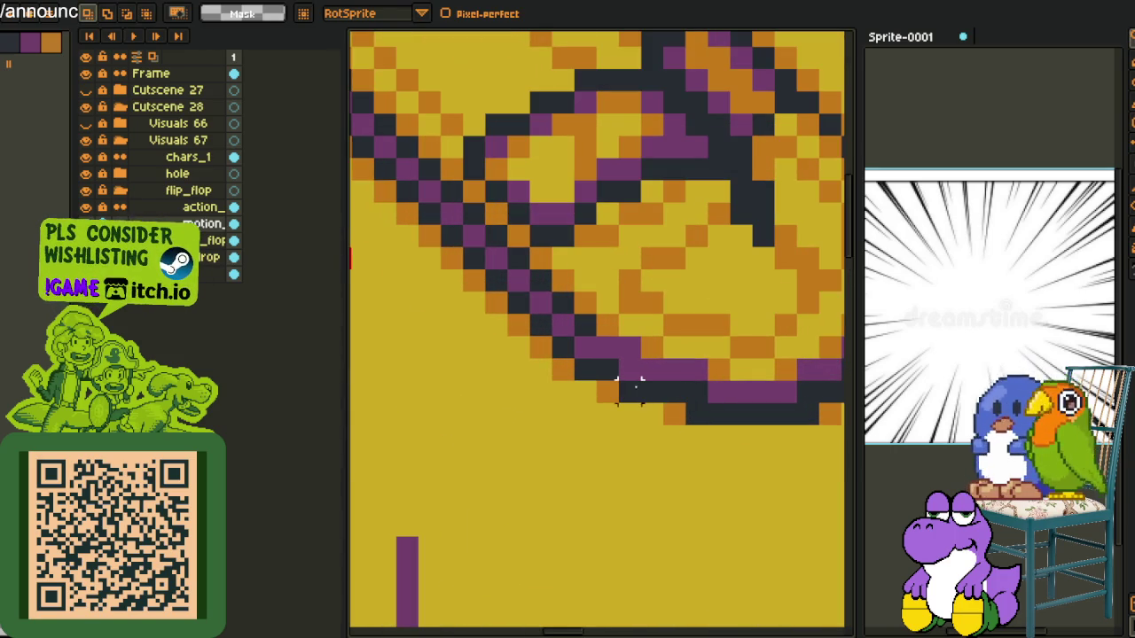
Recolour the toe outline pixels red with bucket fills and a pencil dot
key("g")
left_click(645, 391)
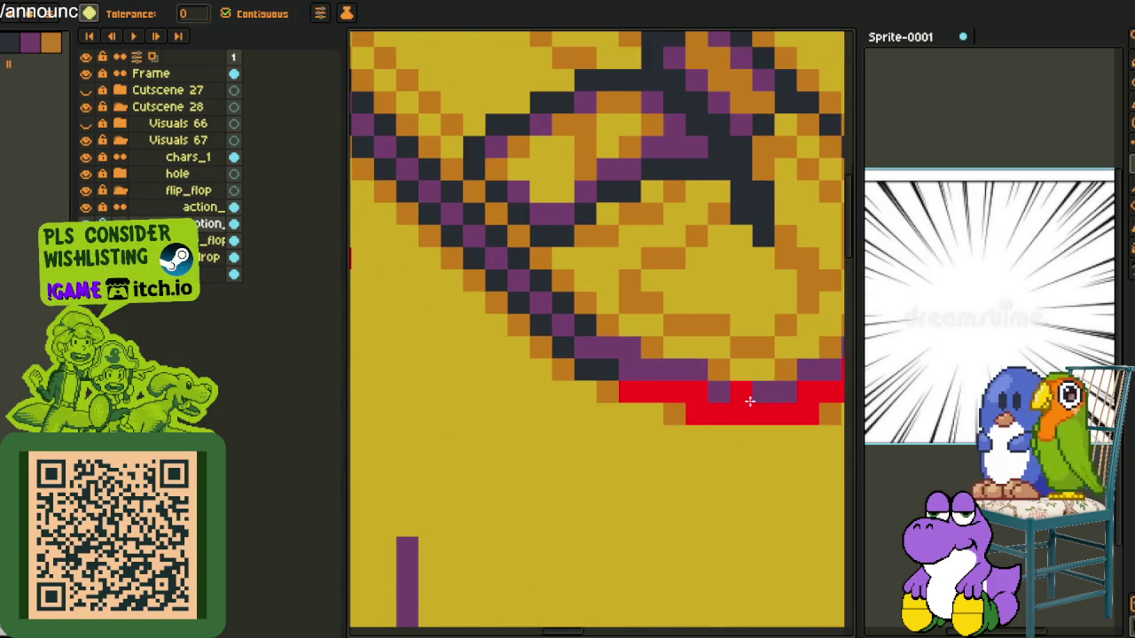
scroll(750, 401, "down", 3)
scroll(739, 394, "up", 3)
key("b")
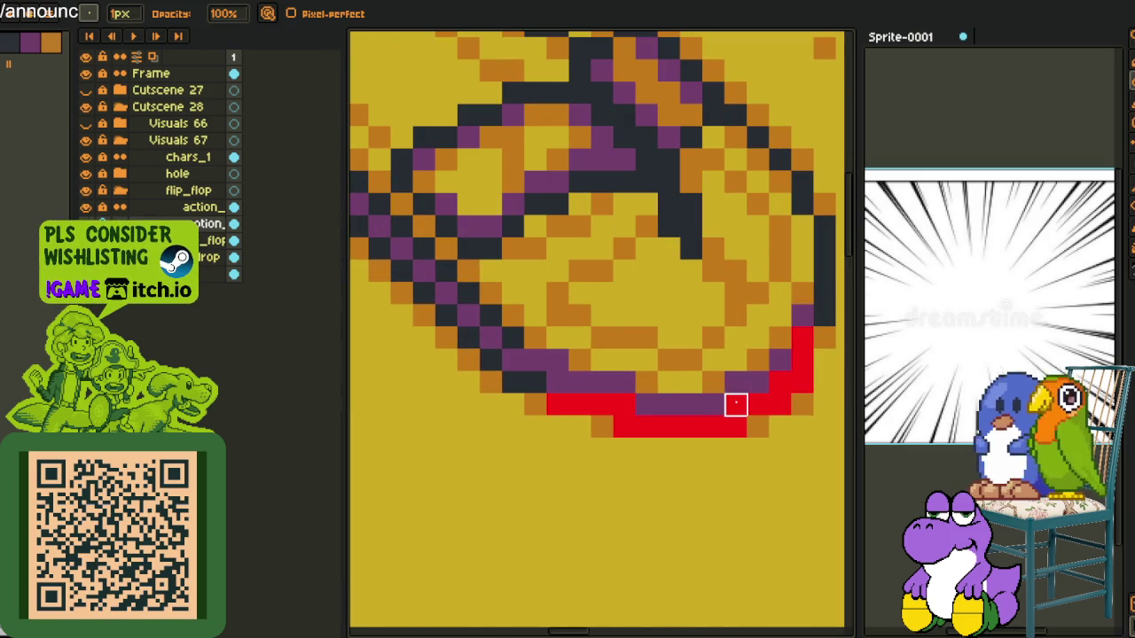
key("g")
left_click(514, 382)
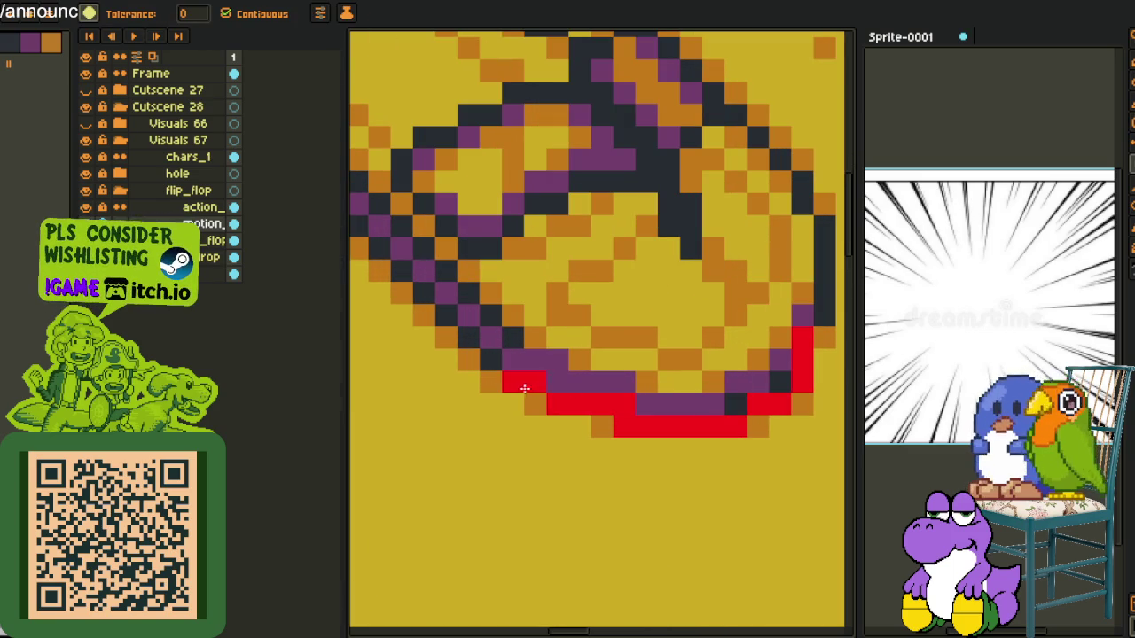
left_click(508, 359)
key("b")
left_click(818, 302)
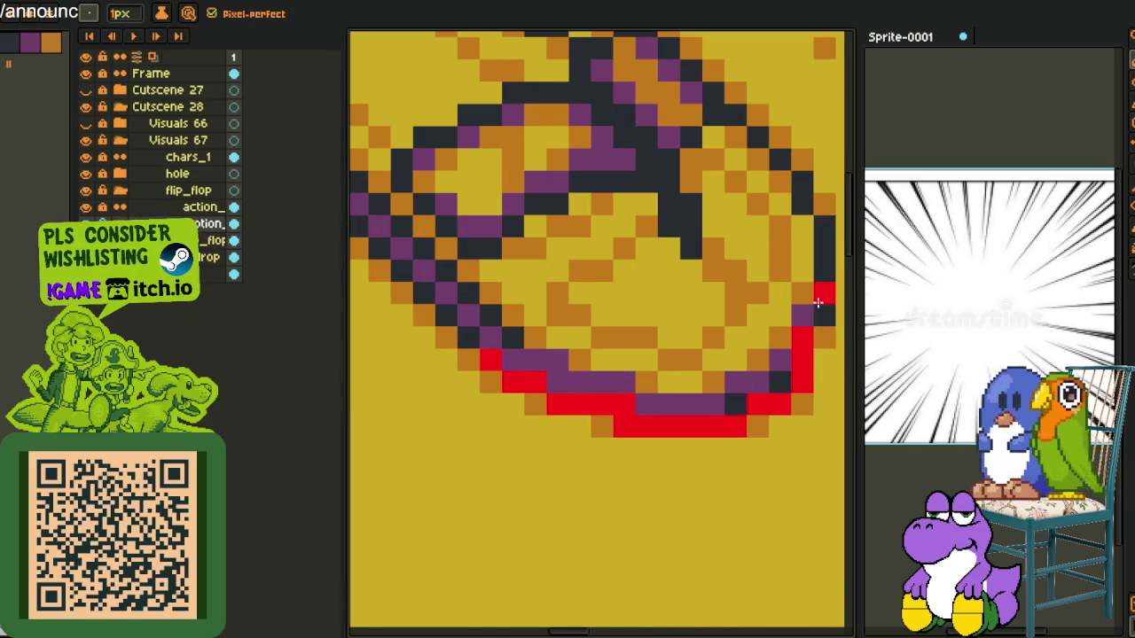
scroll(818, 307, "down", 3)
Select the red arc under the toe and nudge it downward off the outline
key("m")
scroll(709, 310, "up", 1)
left_click_drag(640, 259, 843, 439)
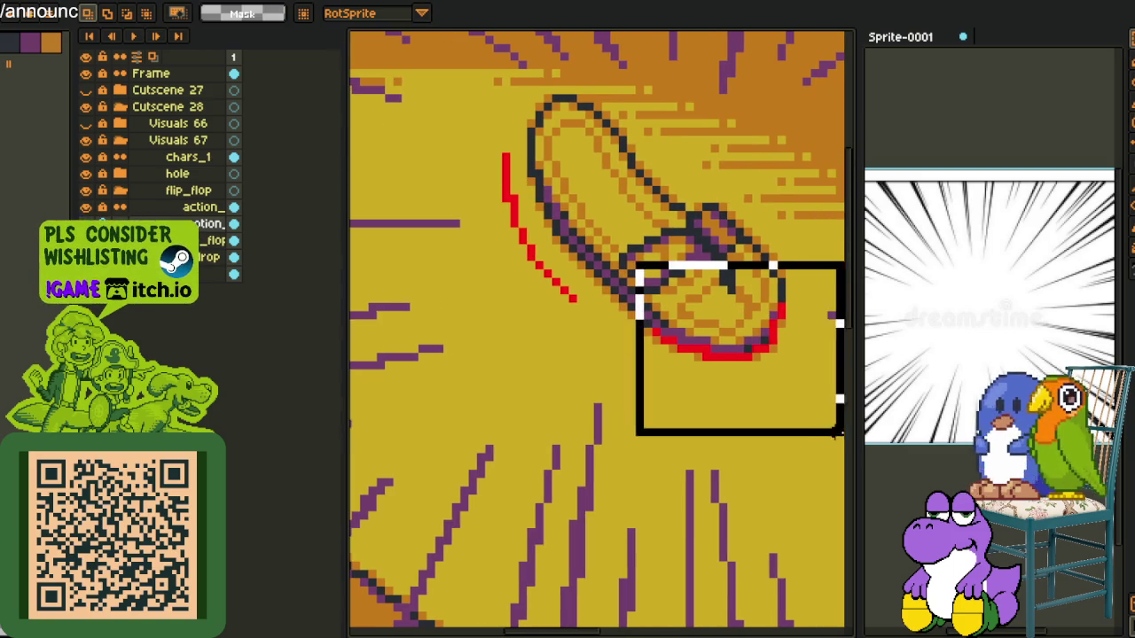
key("Down")
key("Left")
key("Right")
key("Down")
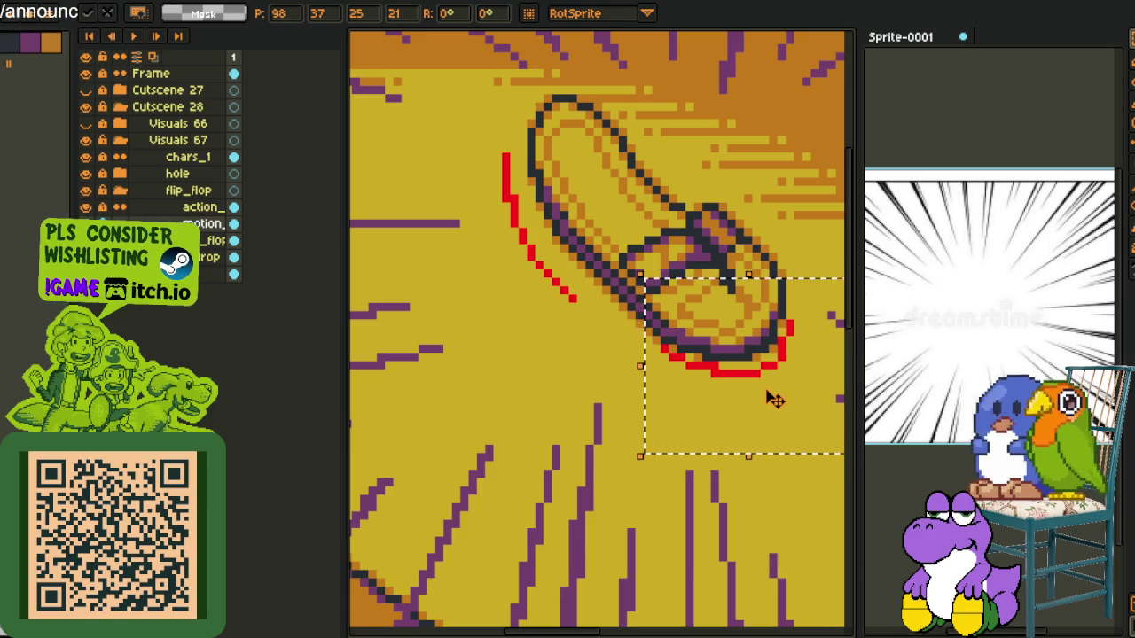
key("Down")
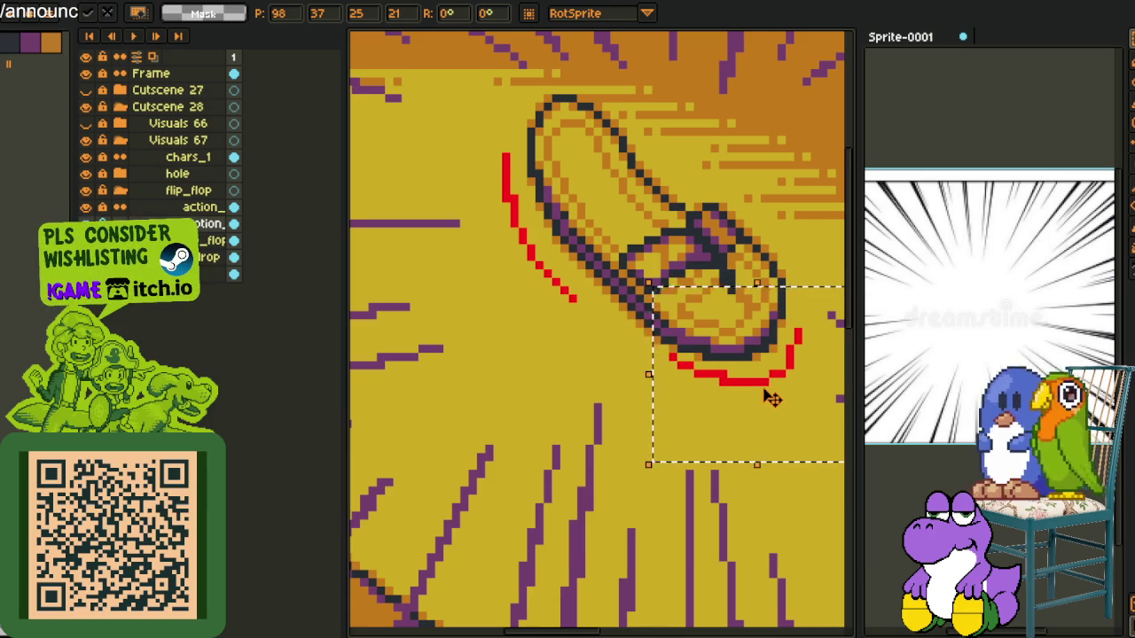
key("Down")
key("Down")
key("Return")
scroll(709, 310, "down", 3)
scroll(687, 236, "up", 2)
scroll(688, 236, "up", 1)
scroll(674, 257, "up", 1)
scroll(648, 293, "up", 1)
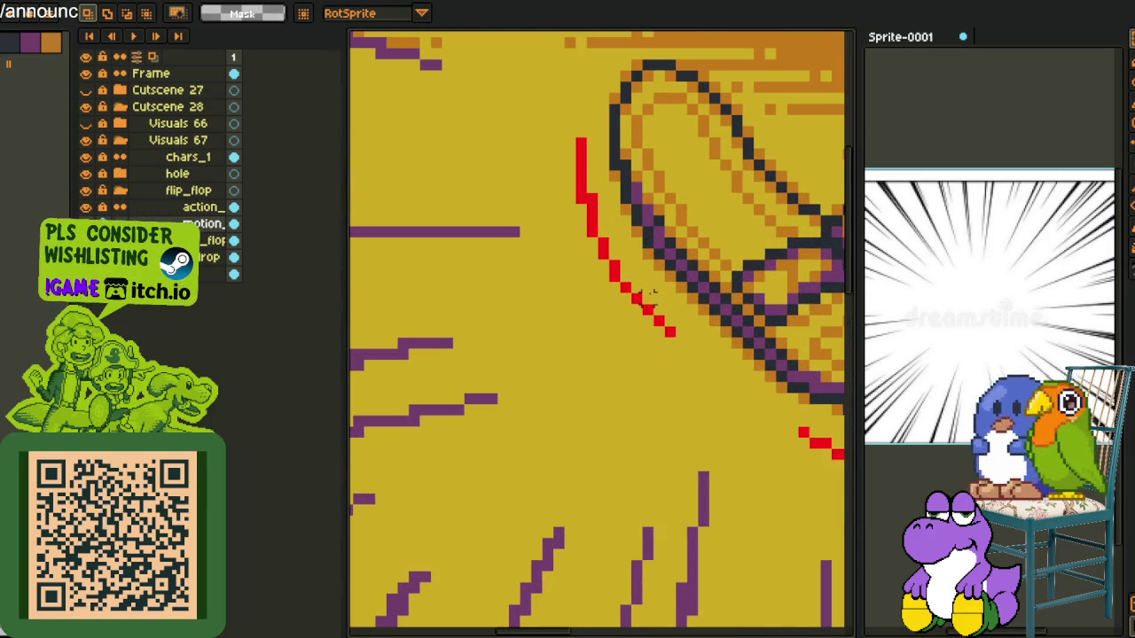
Draw an extra red motion line beside the flip-flop's left edge
left_click_drag(646, 300, 718, 362)
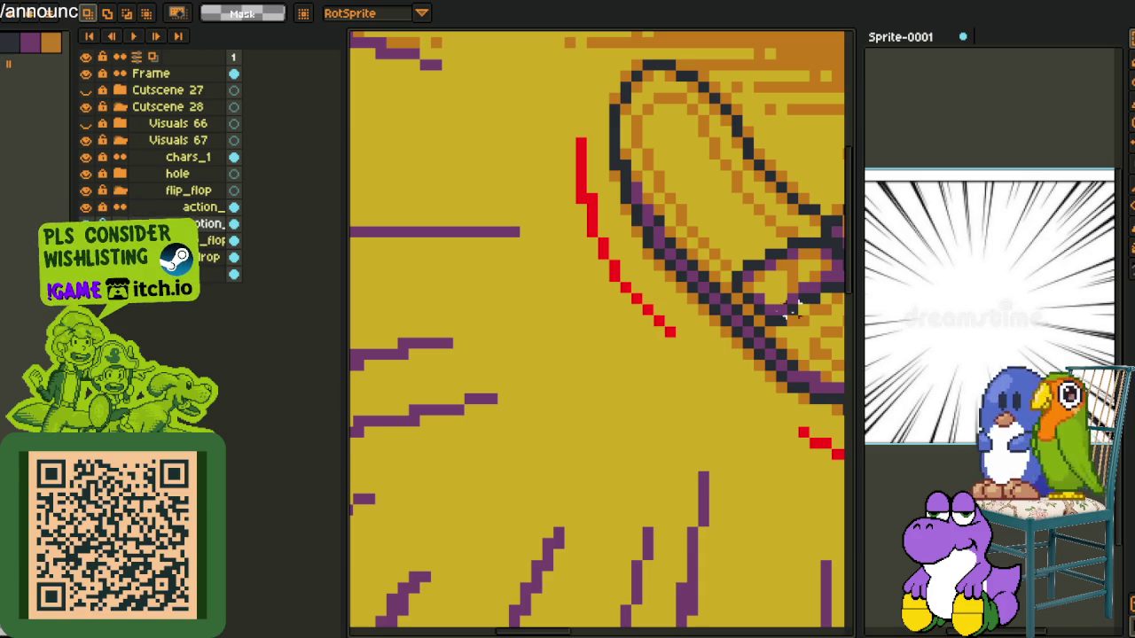
key("ctrl+d")
key("i")
key("b")
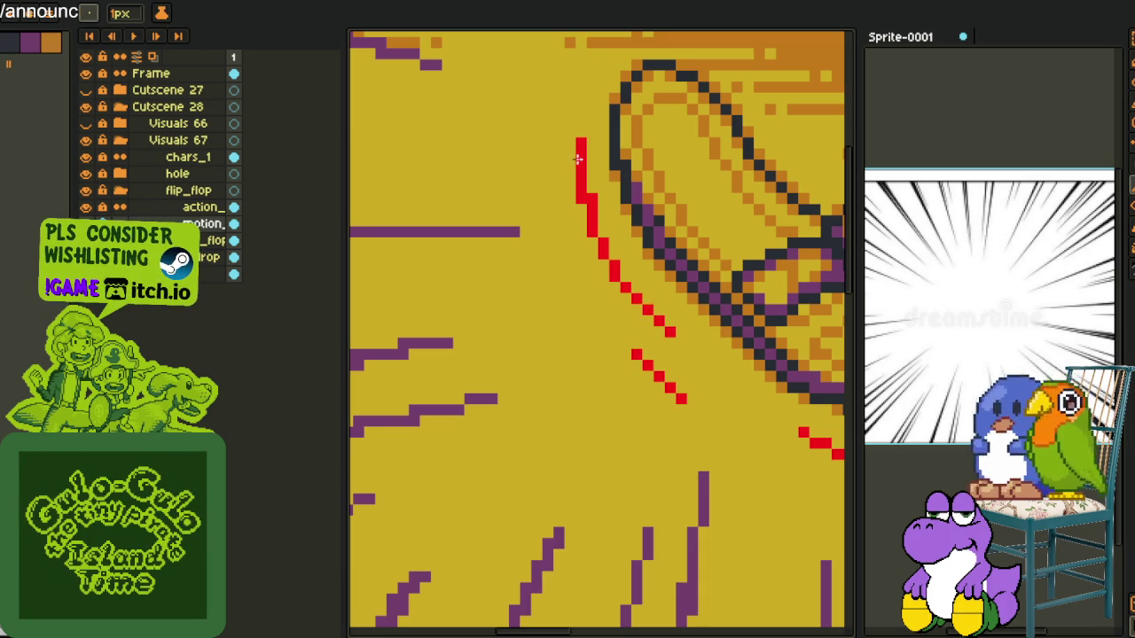
mouse_move(569, 120)
left_mouse_down()
mouse_move(577, 253)
mouse_move(583, 186)
mouse_move(545, 200)
mouse_move(537, 178)
left_mouse_up()
key("ctrl+d")
key("b")
scroll(592, 244, "up", 2)
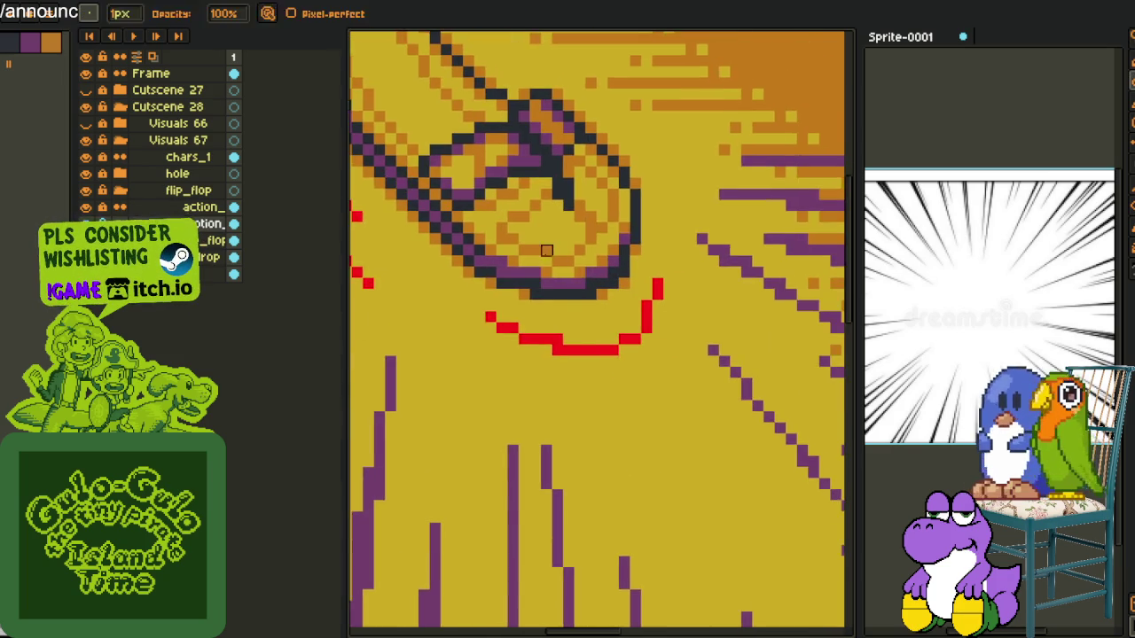
Move the red stroke near the toe up and right, then sample the dark outline colour
key("q")
scroll(689, 284, "up", 1)
mouse_move(660, 238)
left_mouse_down()
mouse_move(622, 326)
mouse_move(656, 257)
left_mouse_up()
mouse_move(652, 304)
left_mouse_down()
mouse_move(700, 330)
mouse_move(714, 306)
left_mouse_up()
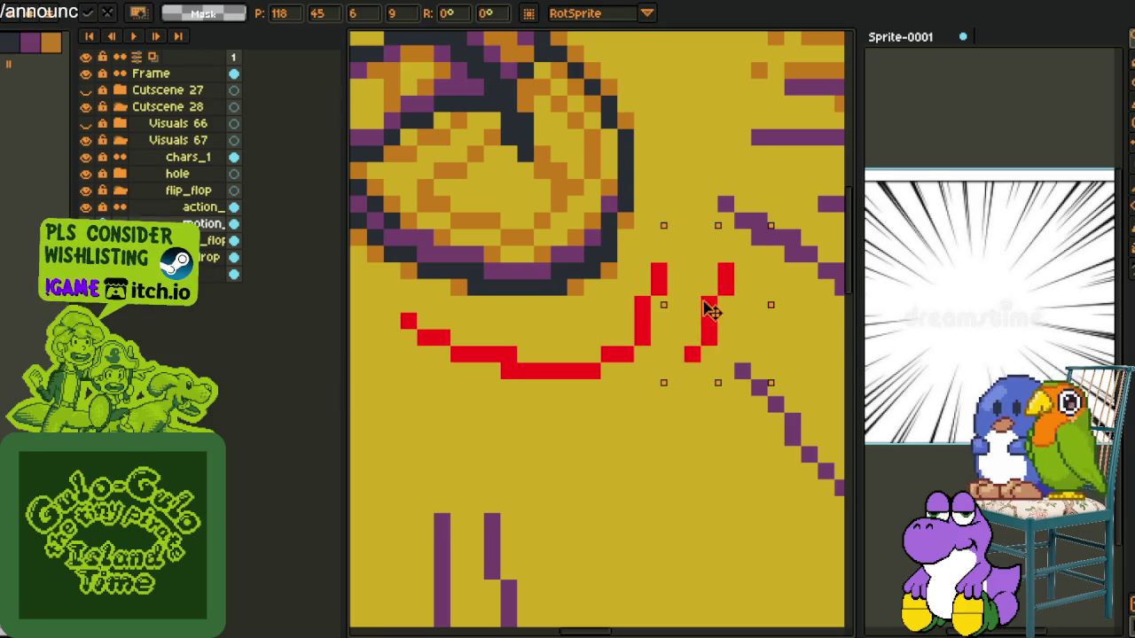
key("Return")
scroll(621, 266, "down", 3)
scroll(603, 220, "up", 3)
key("i")
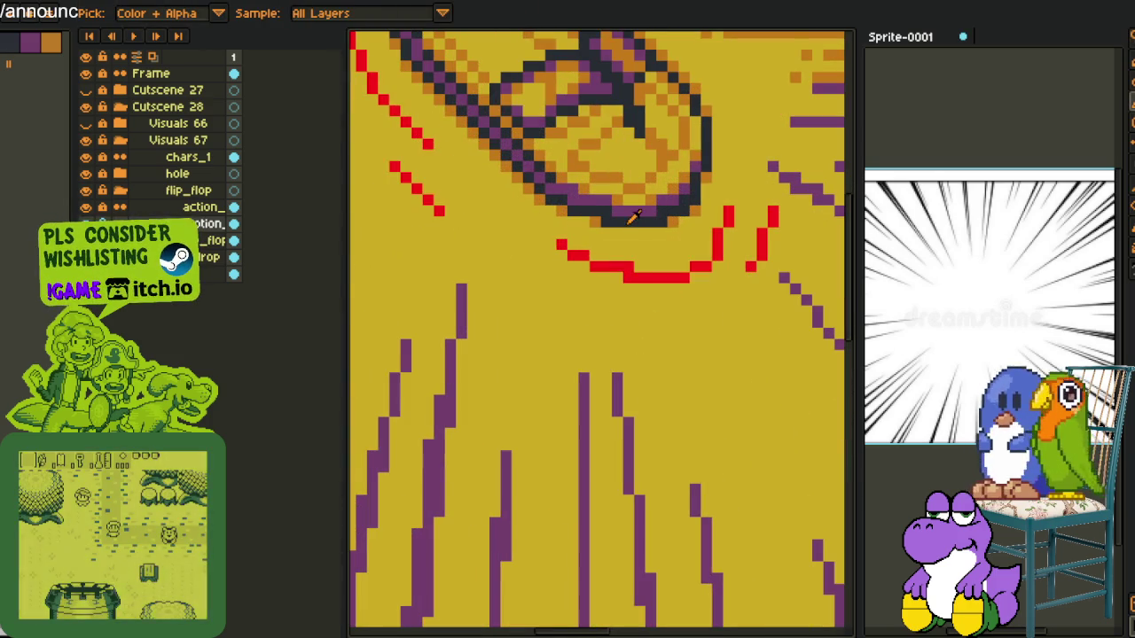
left_click(621, 267)
Replace the red #FF0000 rotation lines with the dark outline colour #20282F
key("shift+r")
left_click(447, 498)
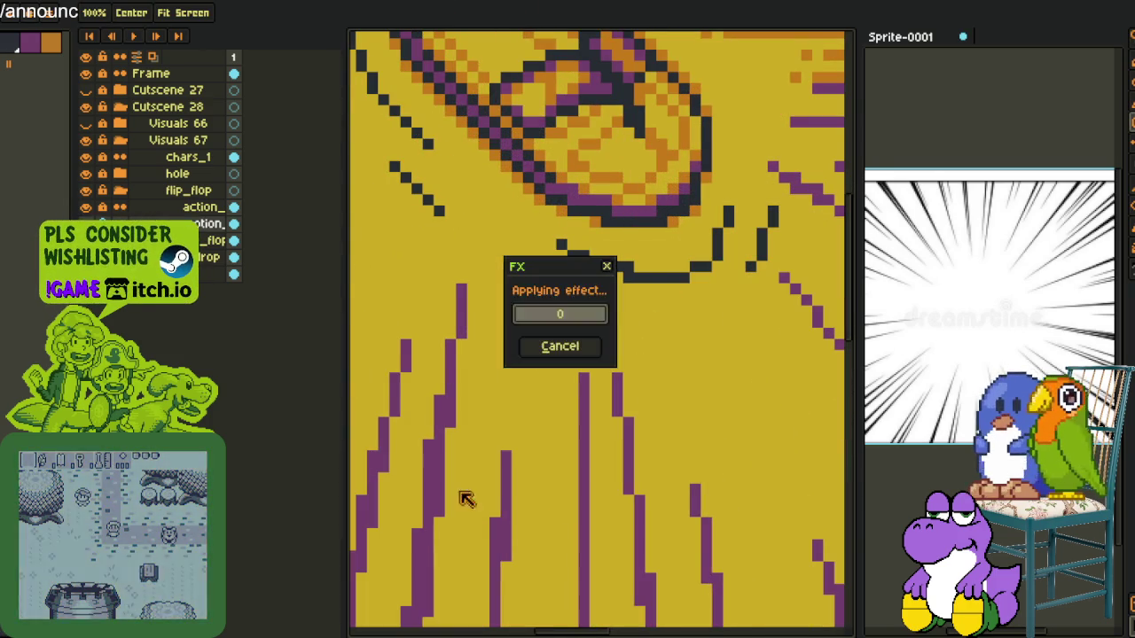
scroll(627, 268, "down", 5)
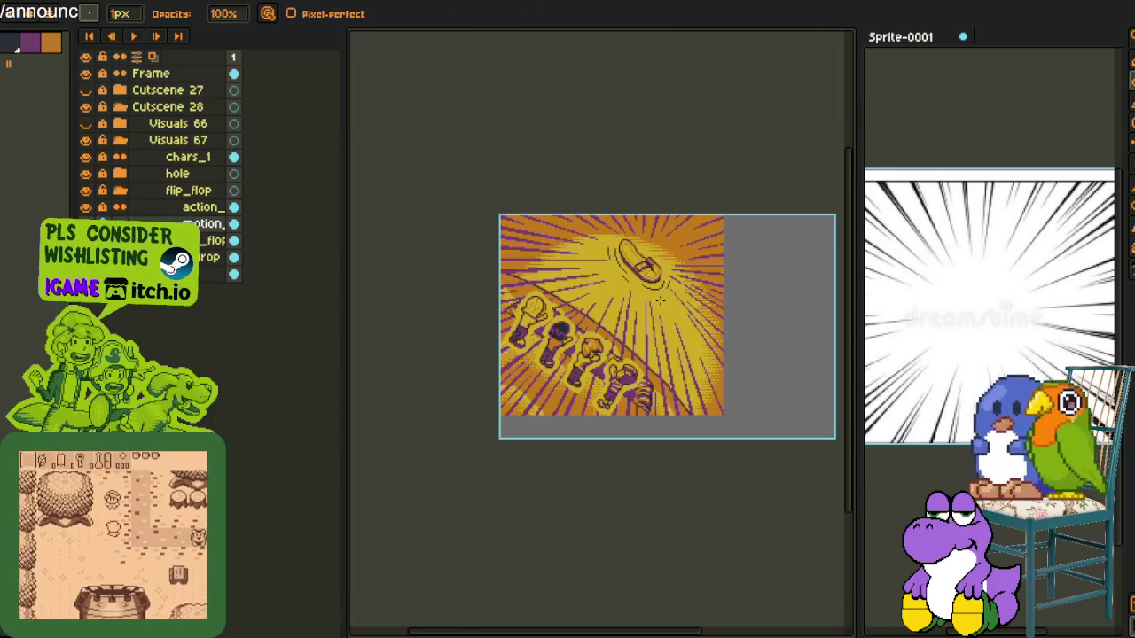
key("i")
scroll(680, 271, "up", 3)
scroll(678, 284, "up", 2)
scroll(676, 294, "up", 1)
Delete a lassoed piece of the dark arc near the toe
key("q")
mouse_move(675, 294)
left_mouse_down()
mouse_move(667, 352)
mouse_move(643, 391)
left_mouse_up()
key("Delete")
key("b")
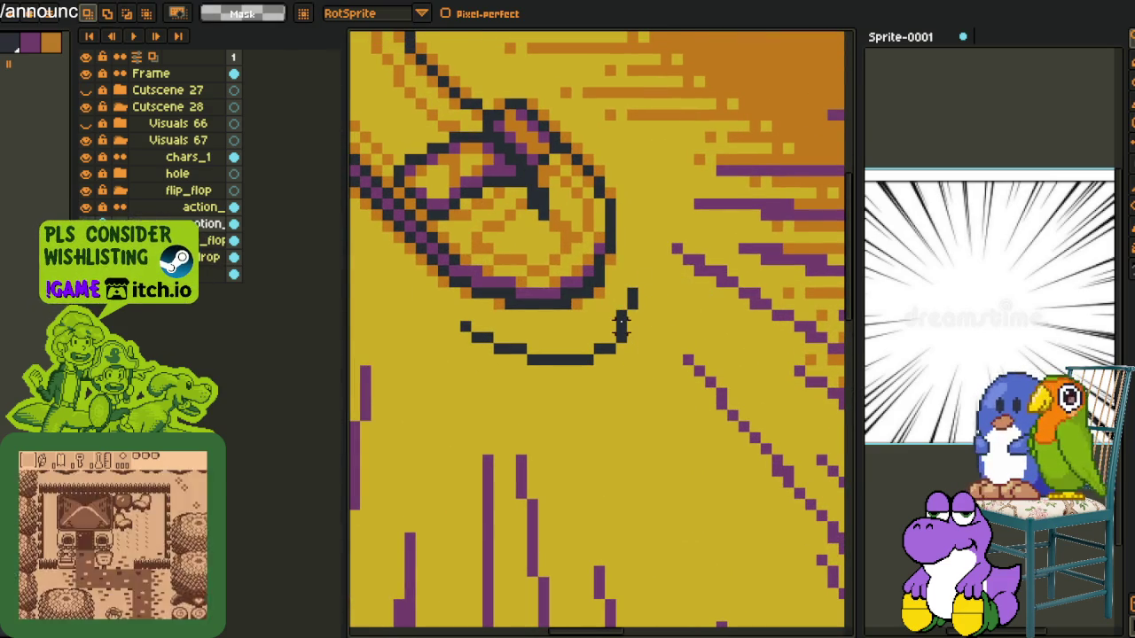
key("b")
Reposition part of the dark arc under the toe, then switch to the Godot logo sprite
key("q")
mouse_move(622, 328)
left_mouse_down()
mouse_move(565, 351)
mouse_move(595, 360)
mouse_move(608, 399)
left_mouse_up()
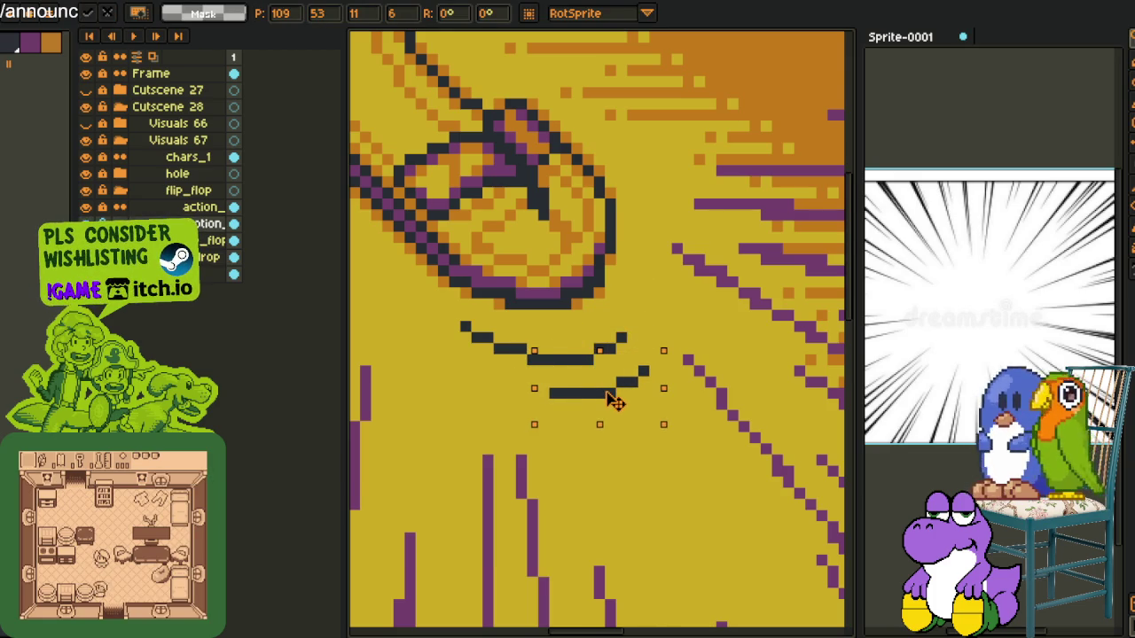
key("Return")
scroll(632, 324, "down", 3)
scroll(682, 297, "down", 2)
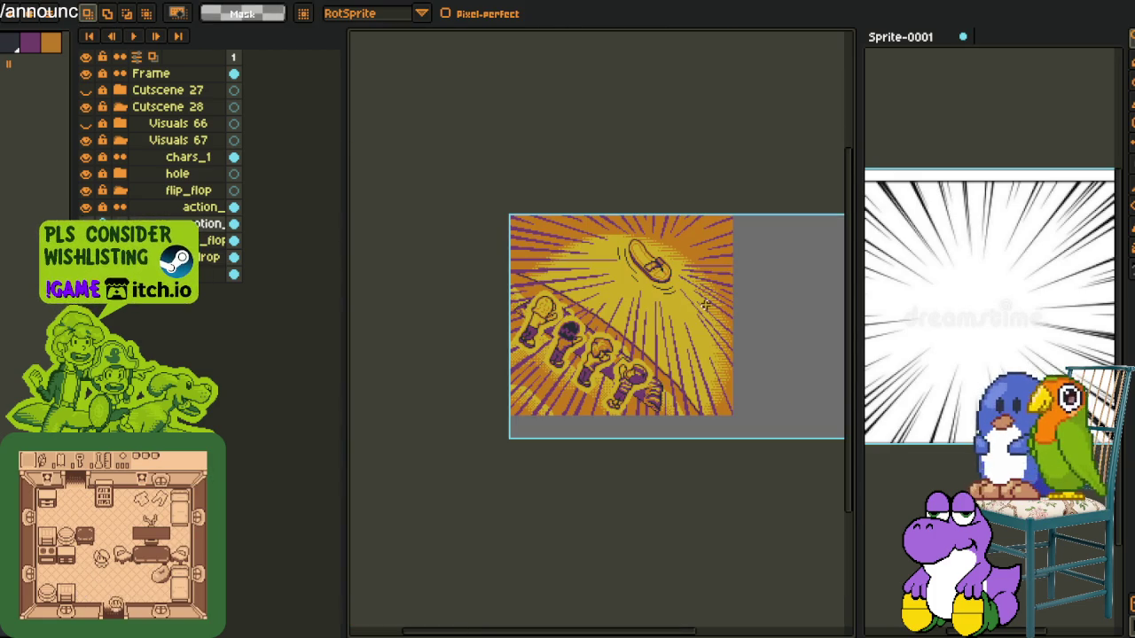
left_click_drag(677, 295, 712, 338)
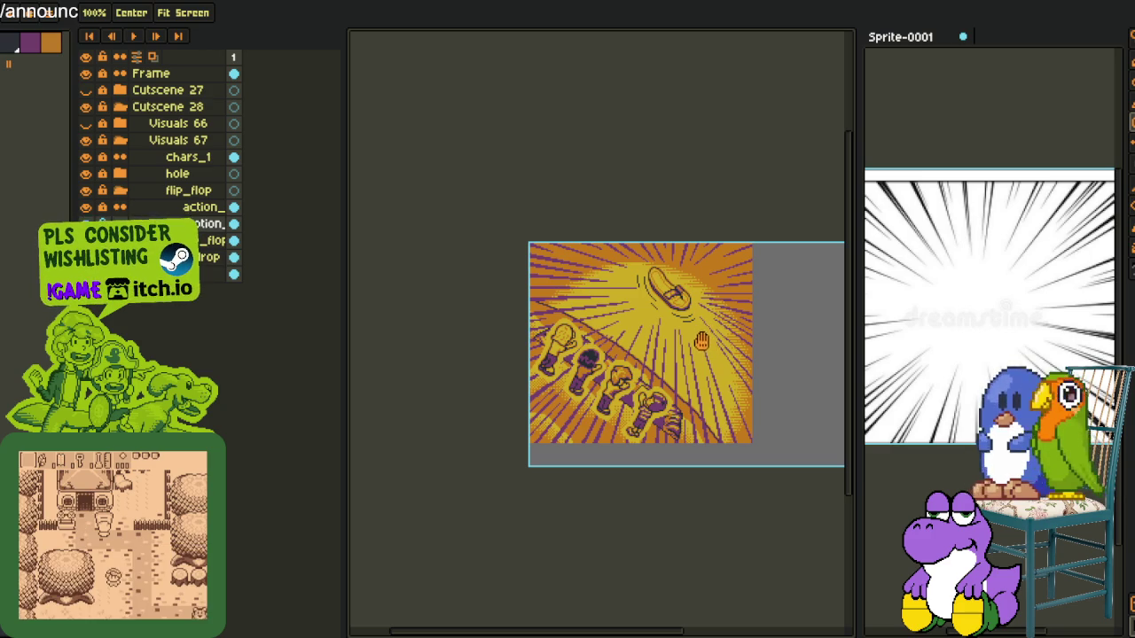
key("space")
key("ctrl+Tab")
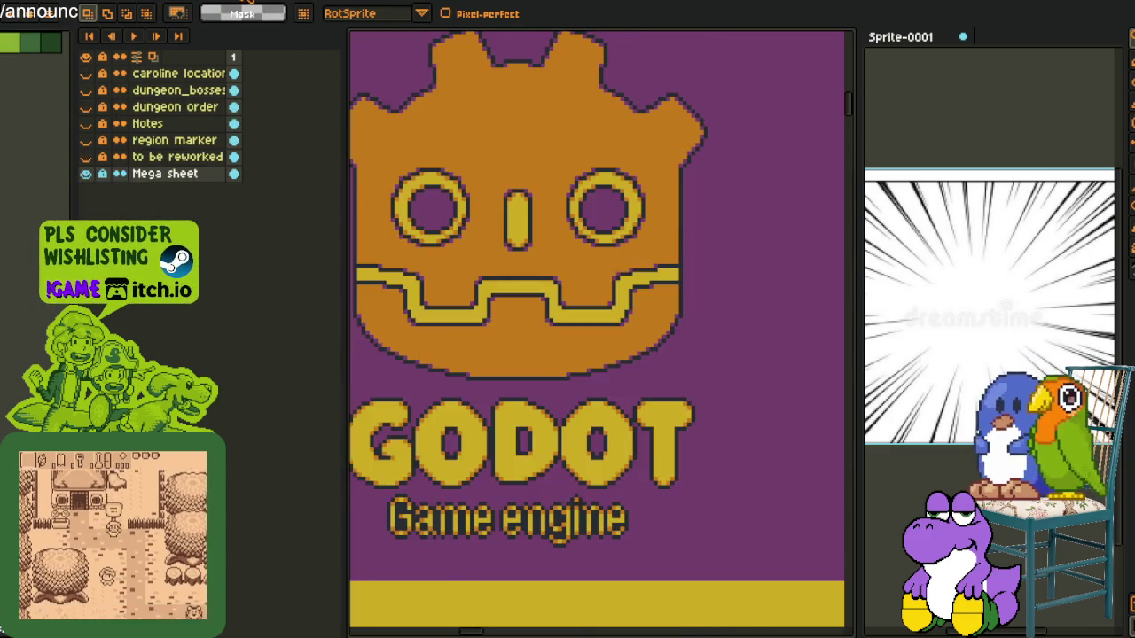
Hide and restore the comic panel artwork, then pan over the cow panel and select the right cow
key("ctrl+Tab")
key("ctrl+Tab")
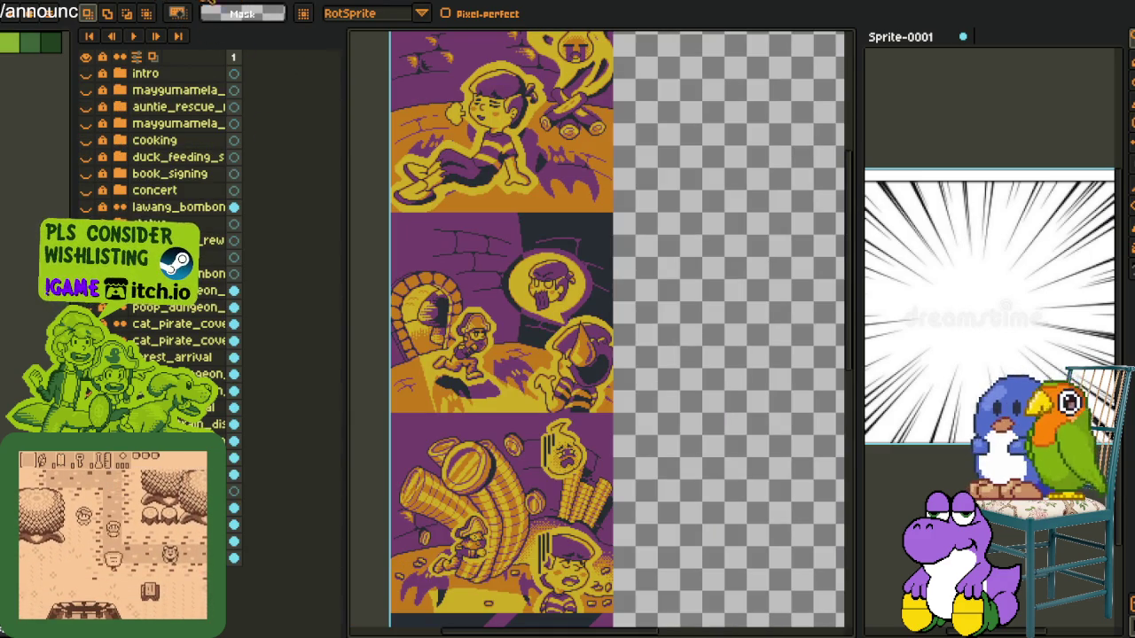
key("Delete")
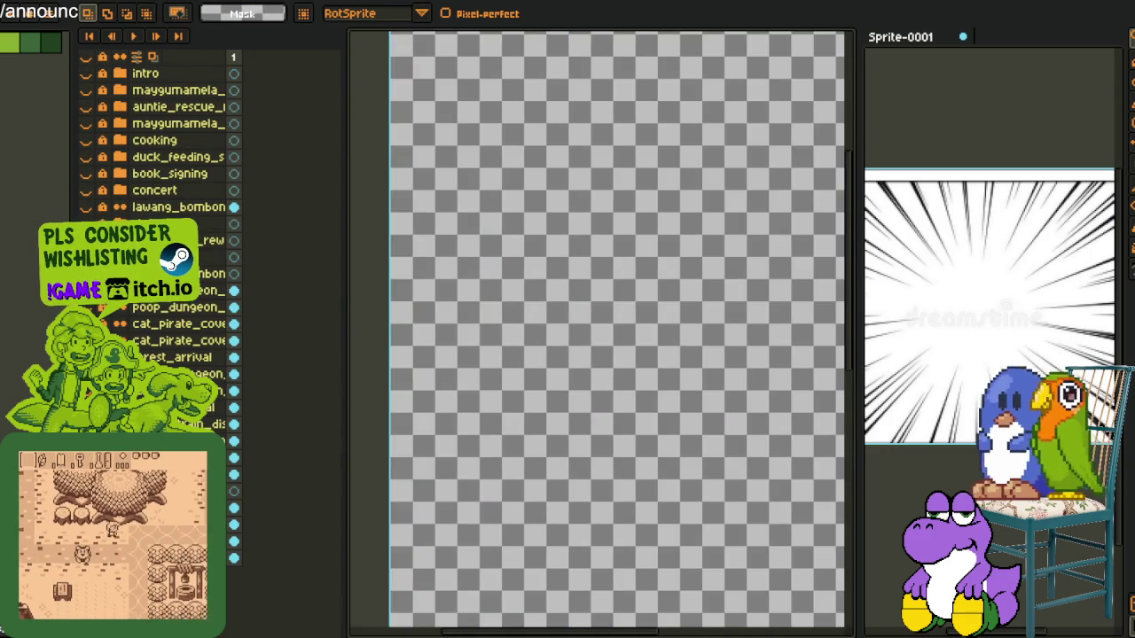
key("ctrl+z")
key("ctrl+z")
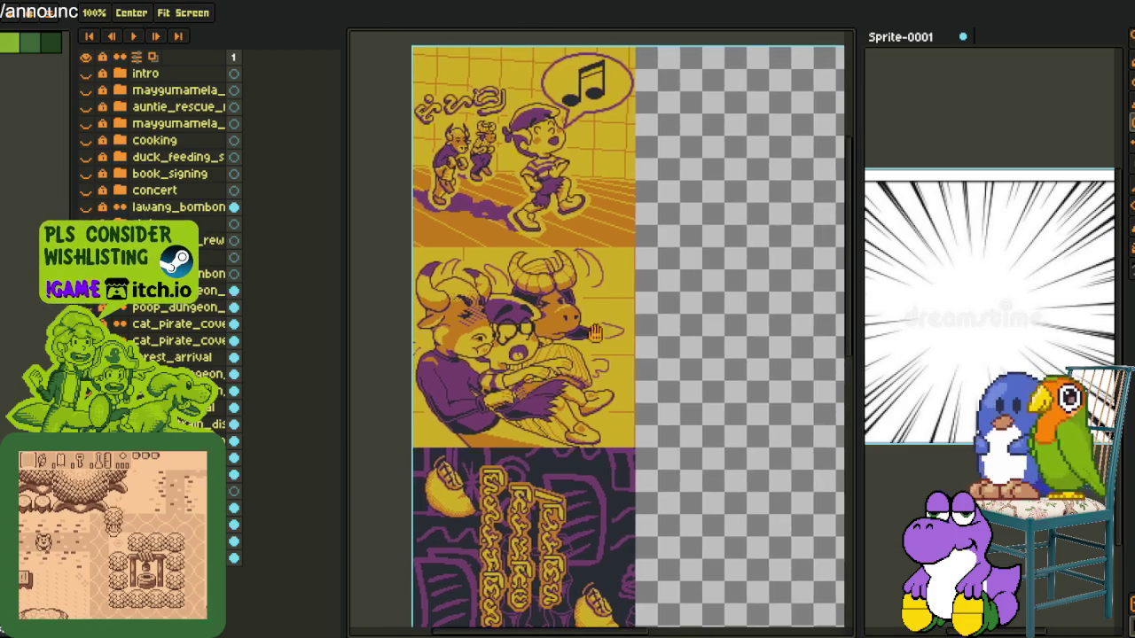
scroll(706, 384, "up", 2)
scroll(707, 384, "up", 1)
scroll(707, 384, "down", 1)
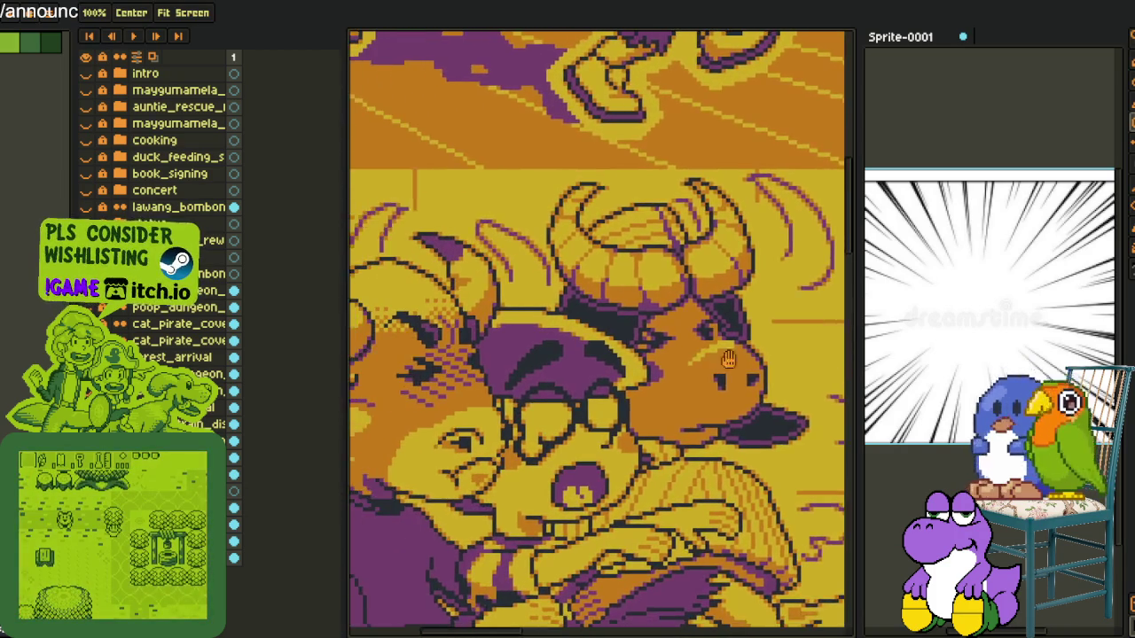
left_click_drag(707, 384, 722, 364)
scroll(694, 278, "down", 2)
scroll(792, 307, "up", 2)
left_click_drag(792, 307, 778, 293)
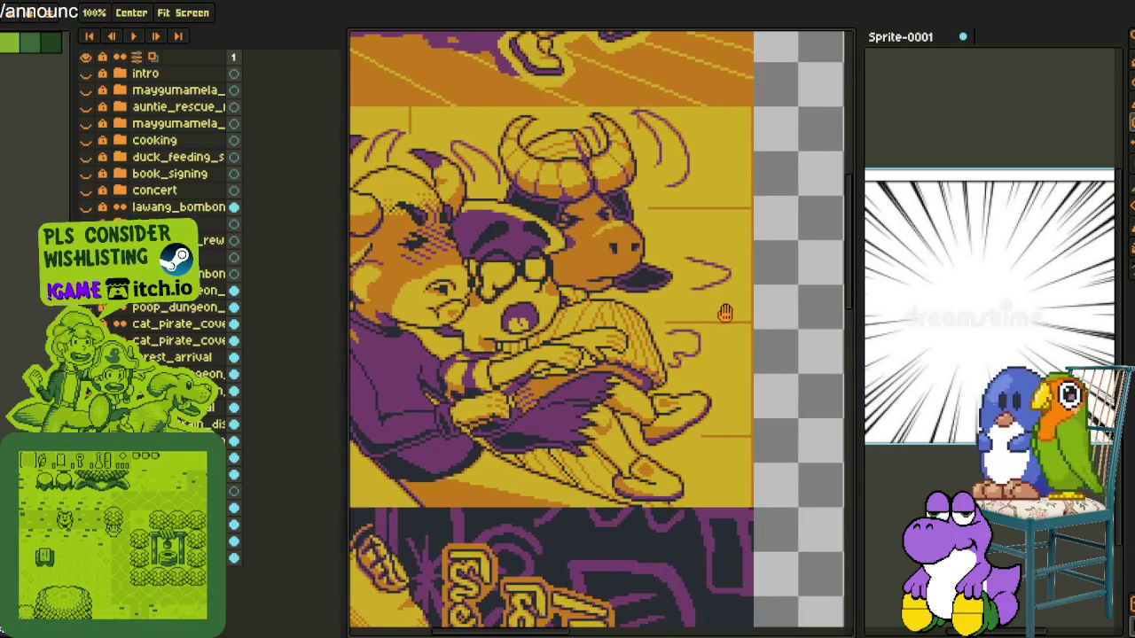
left_click_drag(588, 178, 792, 446)
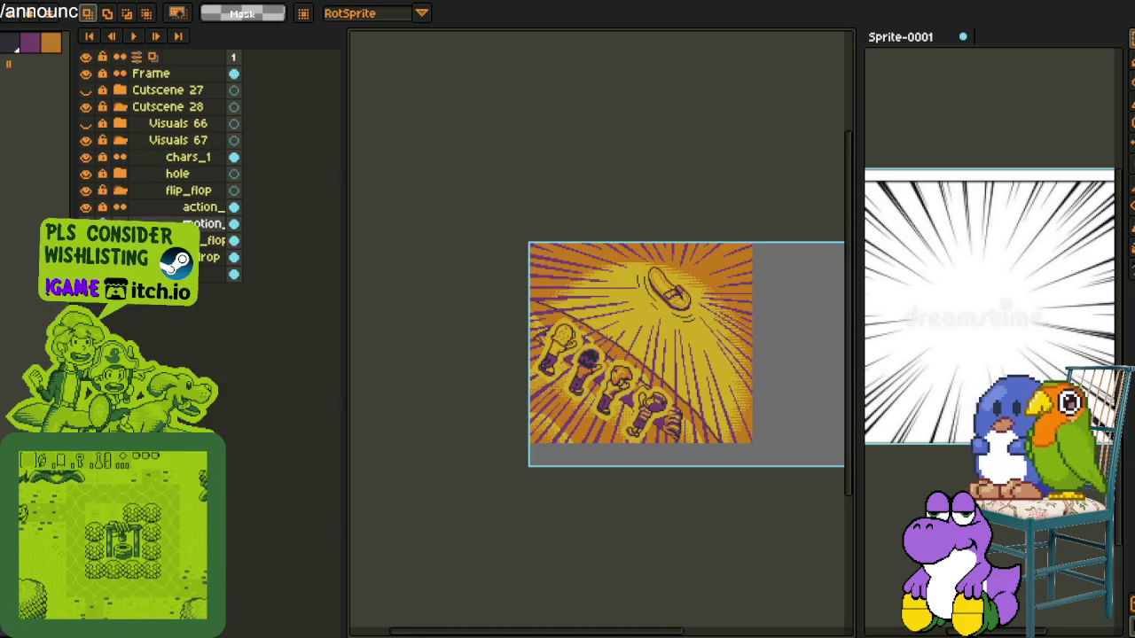
Lasso the black motion strokes left of the sole and move them closer
scroll(654, 312, "up", 1)
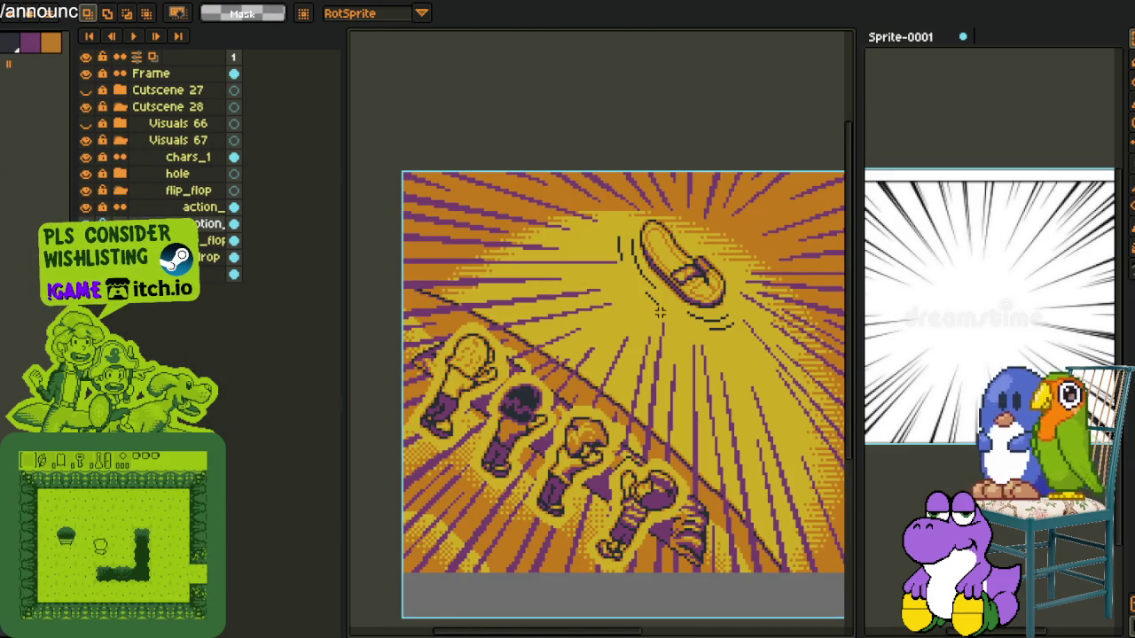
scroll(660, 312, "down", 1)
scroll(660, 312, "up", 1)
scroll(660, 312, "up", 1)
mouse_move(652, 291)
left_mouse_down()
mouse_move(594, 368)
mouse_move(612, 306)
mouse_move(581, 353)
mouse_move(581, 336)
left_mouse_up()
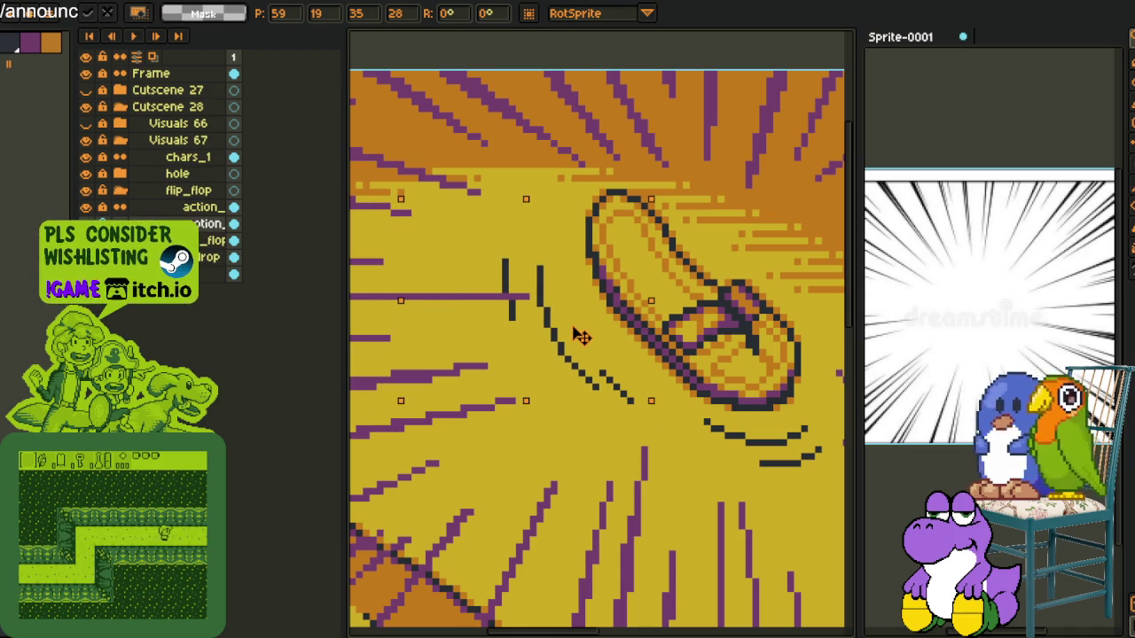
key("ctrl+d")
key("b")
left_click_drag(654, 266, 652, 372)
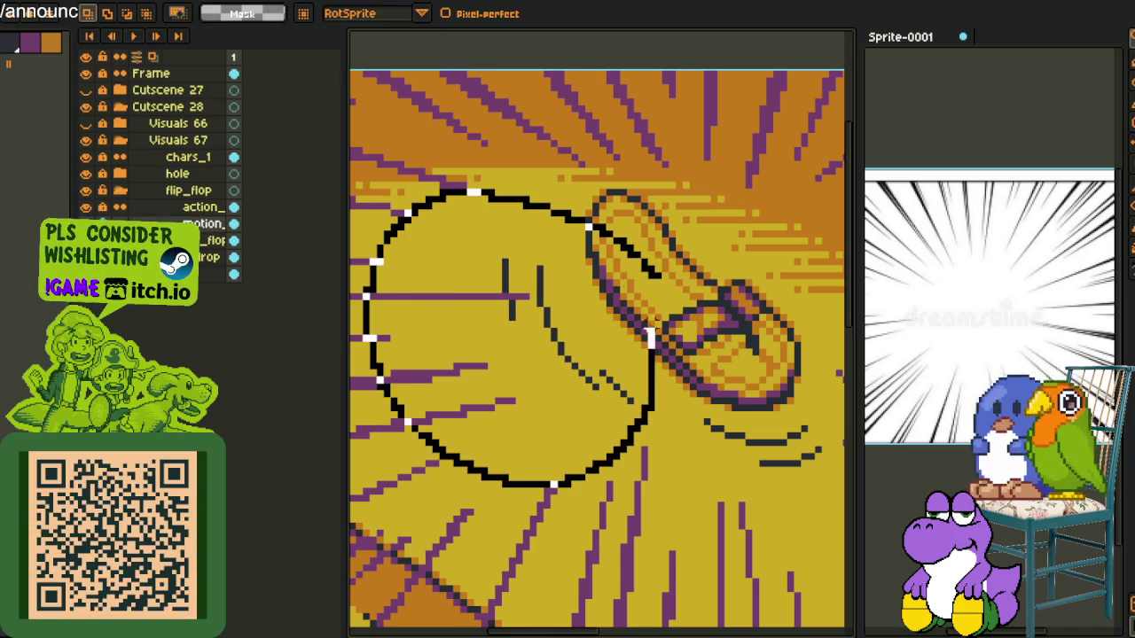
key("ctrl+z")
key("ctrl+z")
left_click_drag(572, 304, 570, 266)
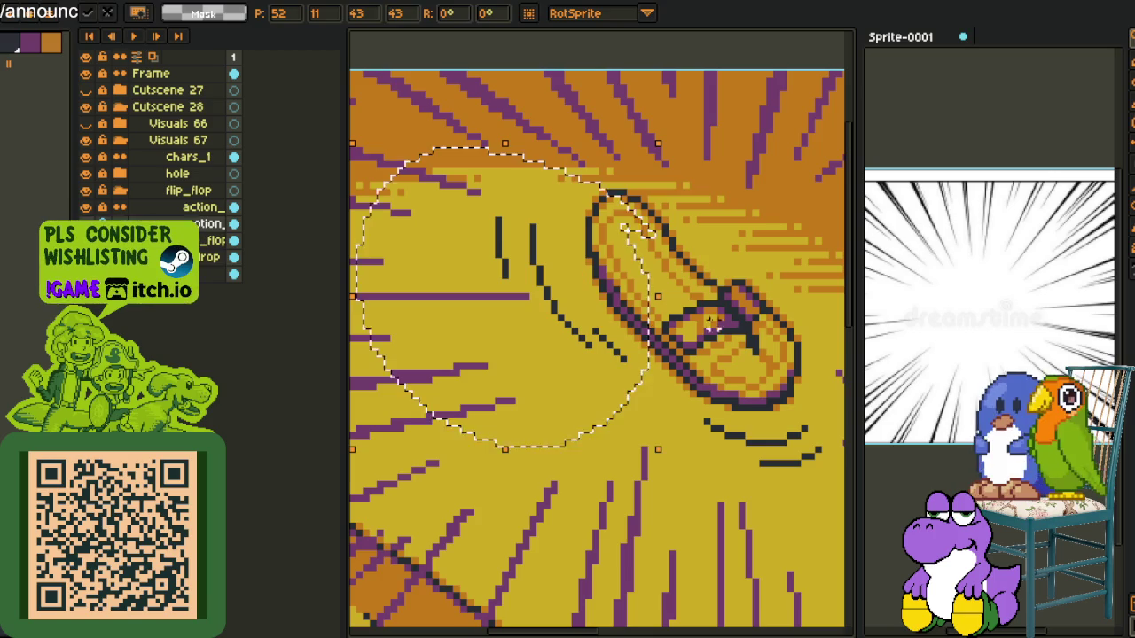
key("ctrl+d")
Shift the black strokes below the sole up-left toward it
left_click_drag(735, 405, 625, 363)
left_click_drag(722, 394, 683, 376)
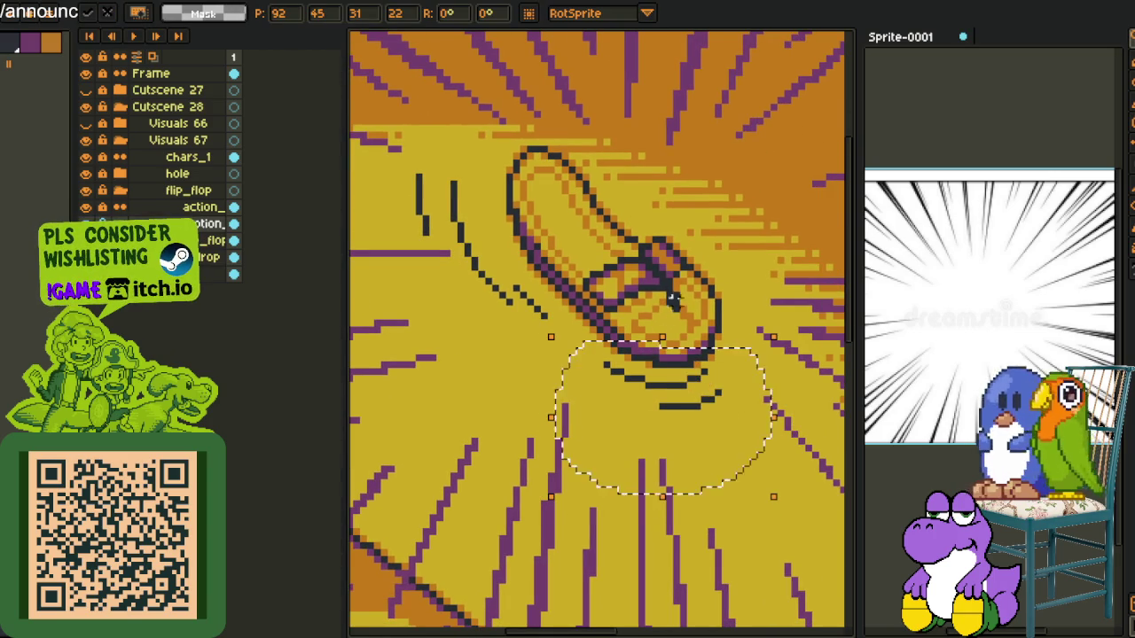
scroll(634, 364, "up", 2)
key("i")
Toggle between pencil and eyedropper while zooming around the sandal
key("b")
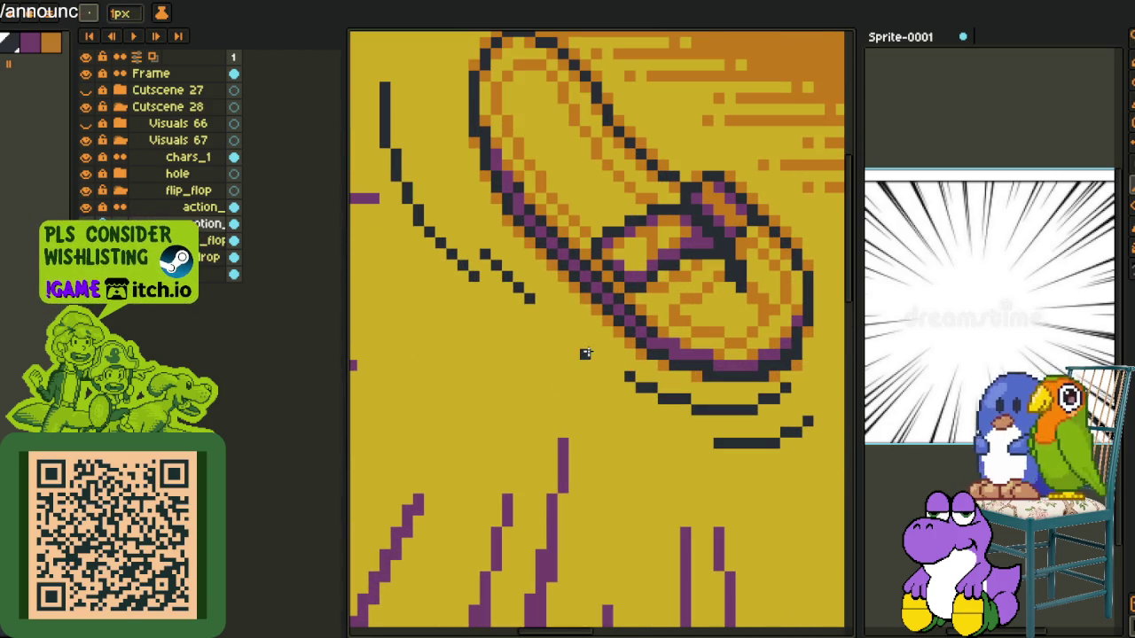
scroll(570, 328, "down", 4)
key("i")
scroll(602, 312, "up", 4)
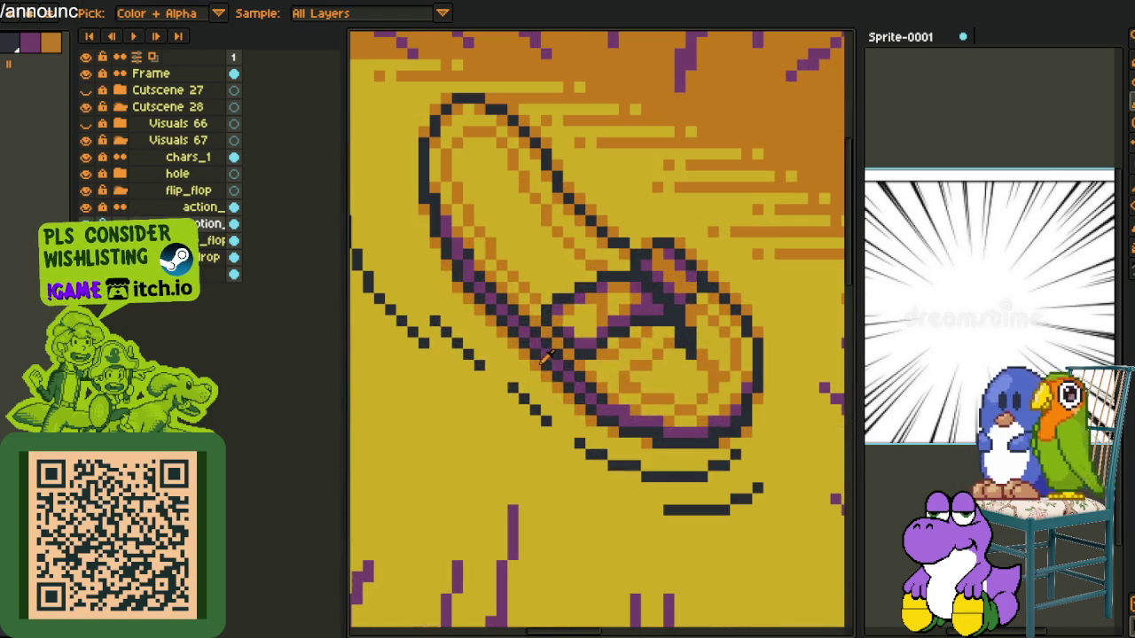
key("b")
scroll(479, 366, "down", 2)
scroll(480, 366, "down", 2)
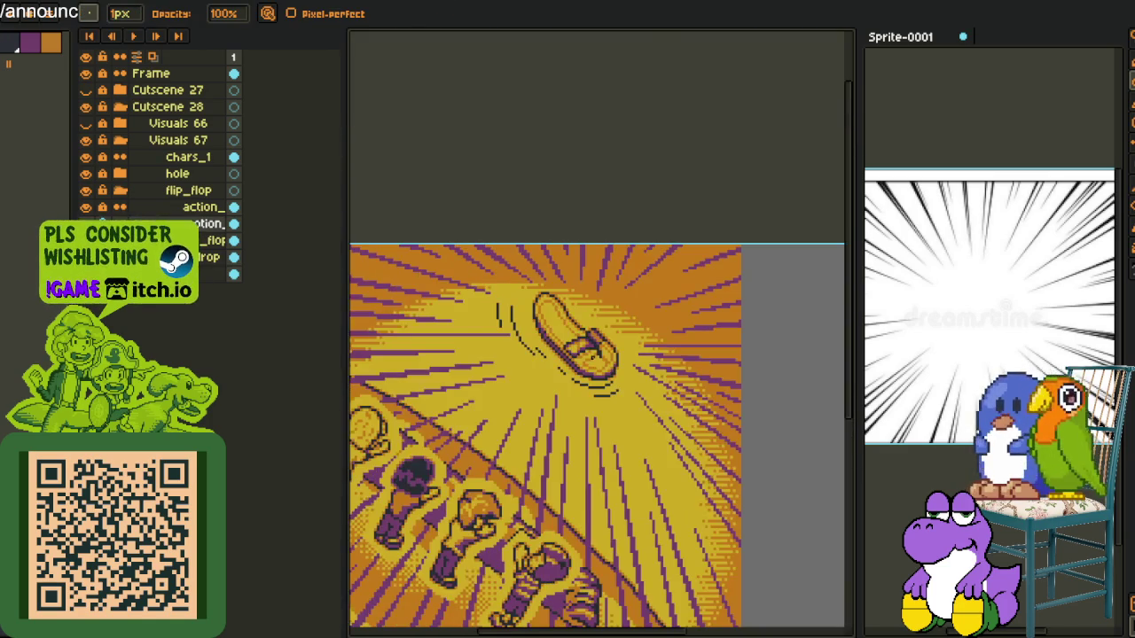
scroll(619, 273, "down", 2)
key("i")
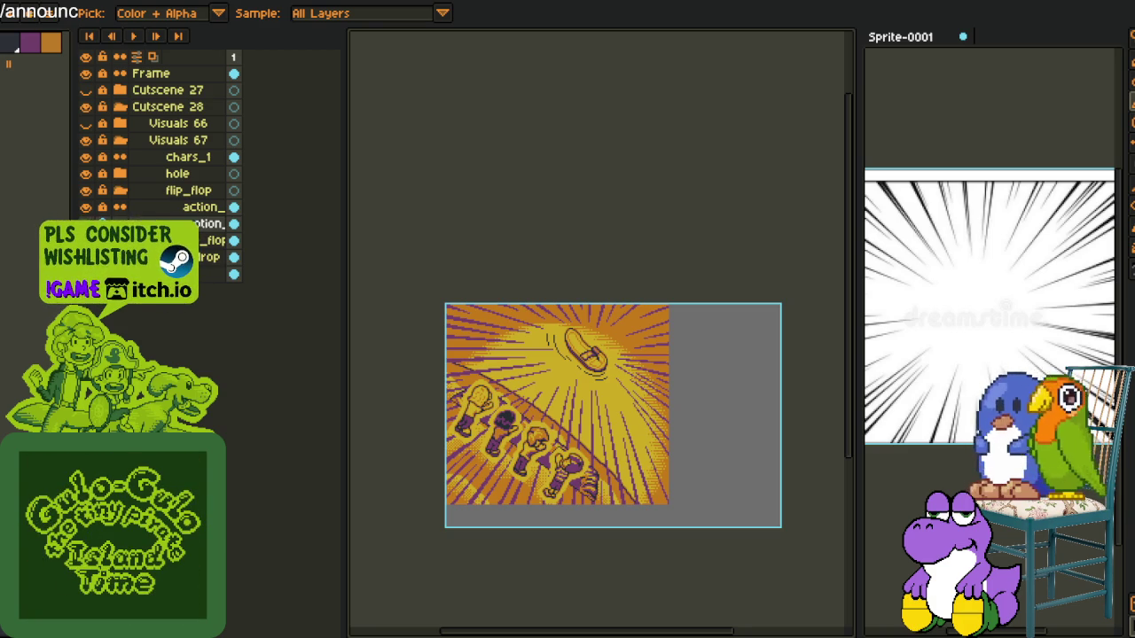
Lasso the black motion strokes beside the flip-flop and delete them
scroll(629, 385, "up", 1)
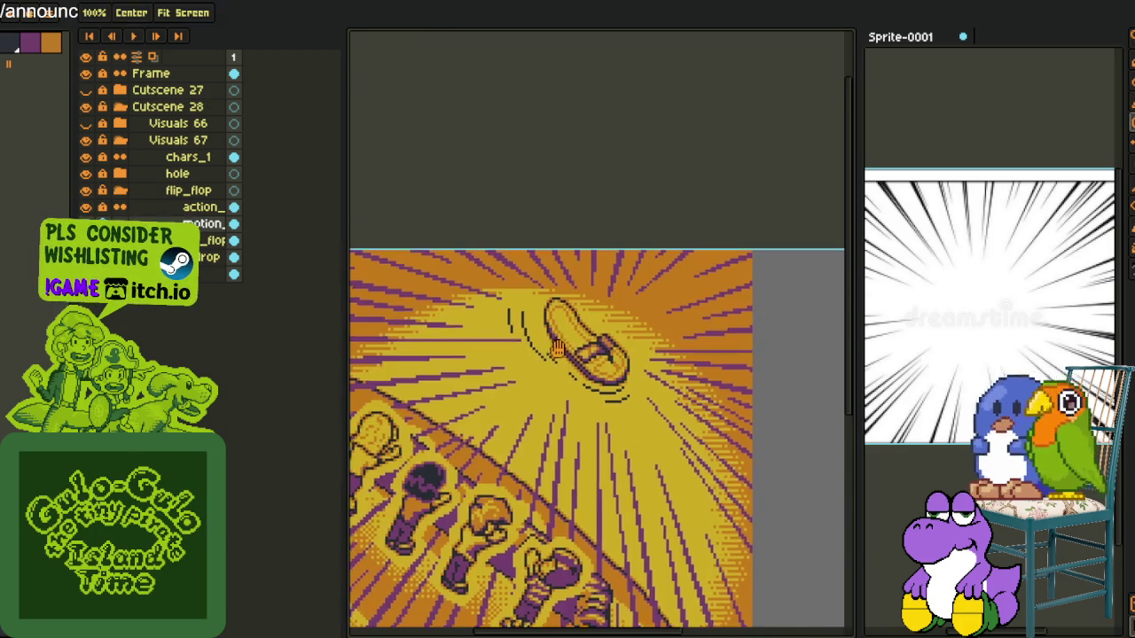
scroll(579, 315, "up", 1)
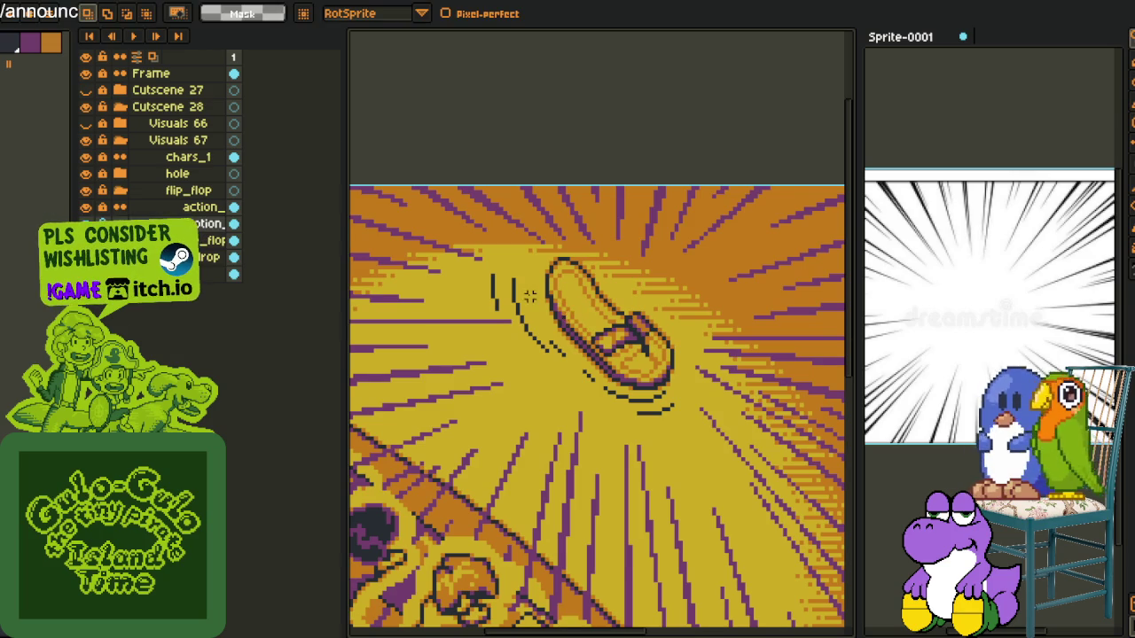
scroll(525, 257, "up", 1)
left_click_drag(526, 256, 736, 494)
key("Delete")
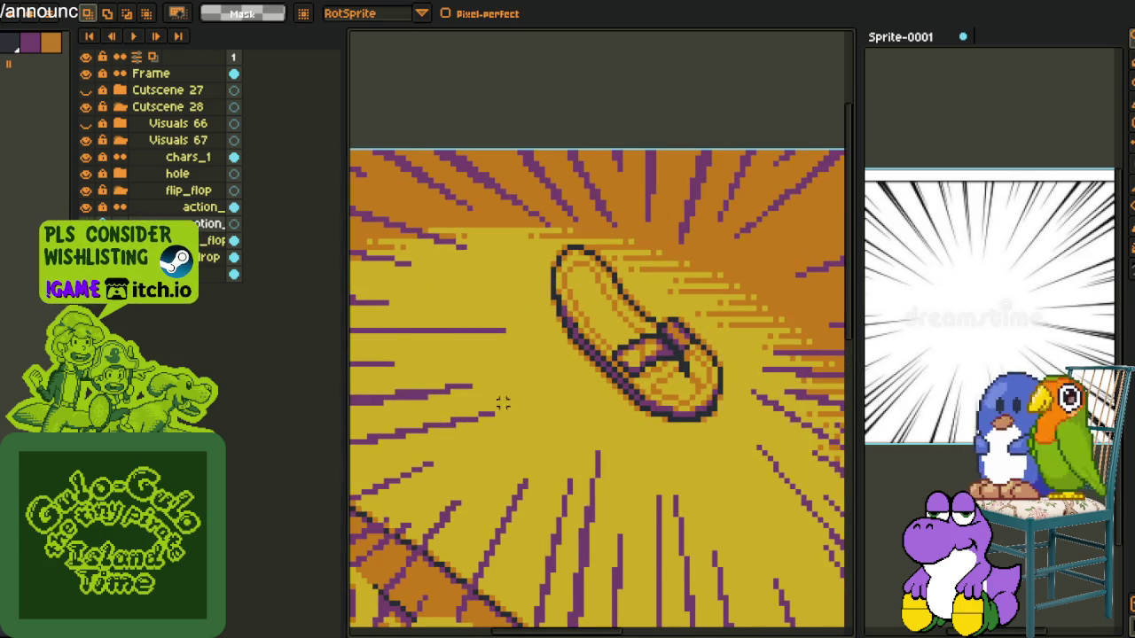
scroll(577, 337, "up", 1)
Bucket-fill the shoe's bottom outline red
key("i")
scroll(568, 121, "up", 1)
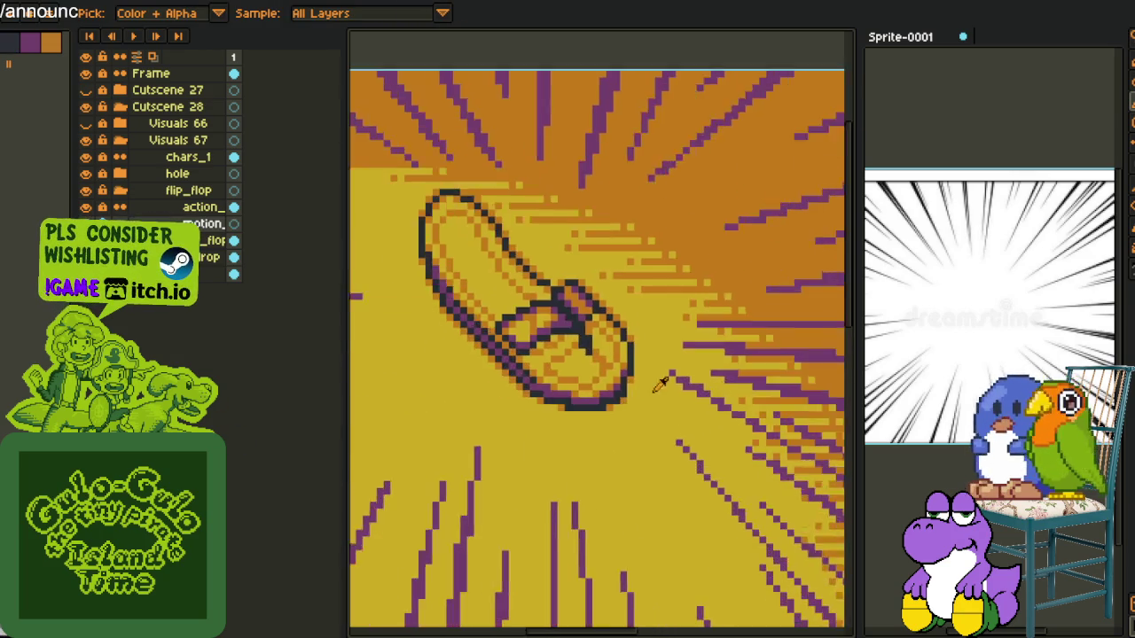
scroll(577, 405, "up", 2)
key("g")
scroll(577, 404, "up", 1)
left_click(564, 405)
Paint the sandal's lower-left outline pixels red, thickening the edge with another row
scroll(524, 434, "up", 1)
scroll(532, 457, "up", 1)
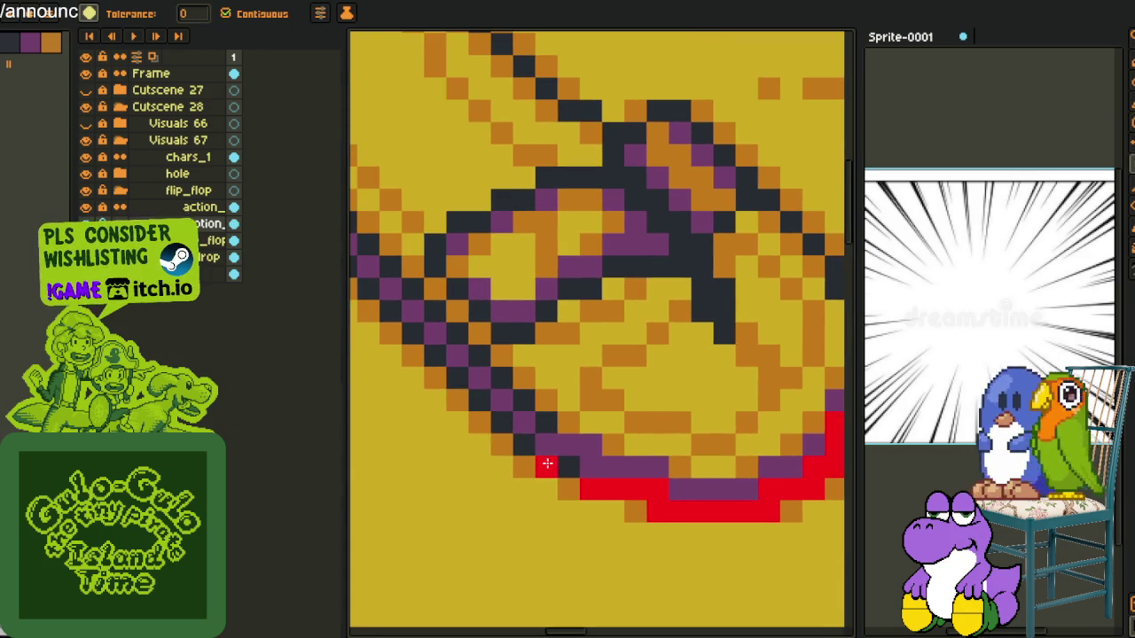
mouse_move(523, 447)
left_mouse_down()
mouse_move(405, 346)
mouse_move(552, 502)
mouse_move(416, 372)
left_mouse_up()
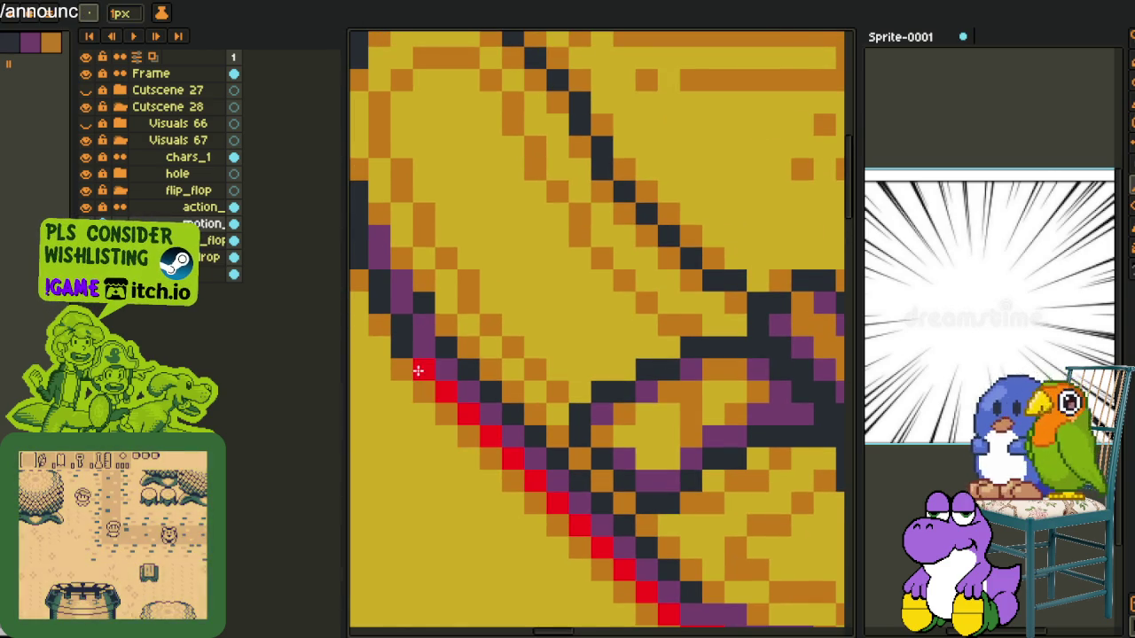
scroll(416, 371, "down", 2)
scroll(547, 458, "up", 1)
scroll(481, 414, "up", 1)
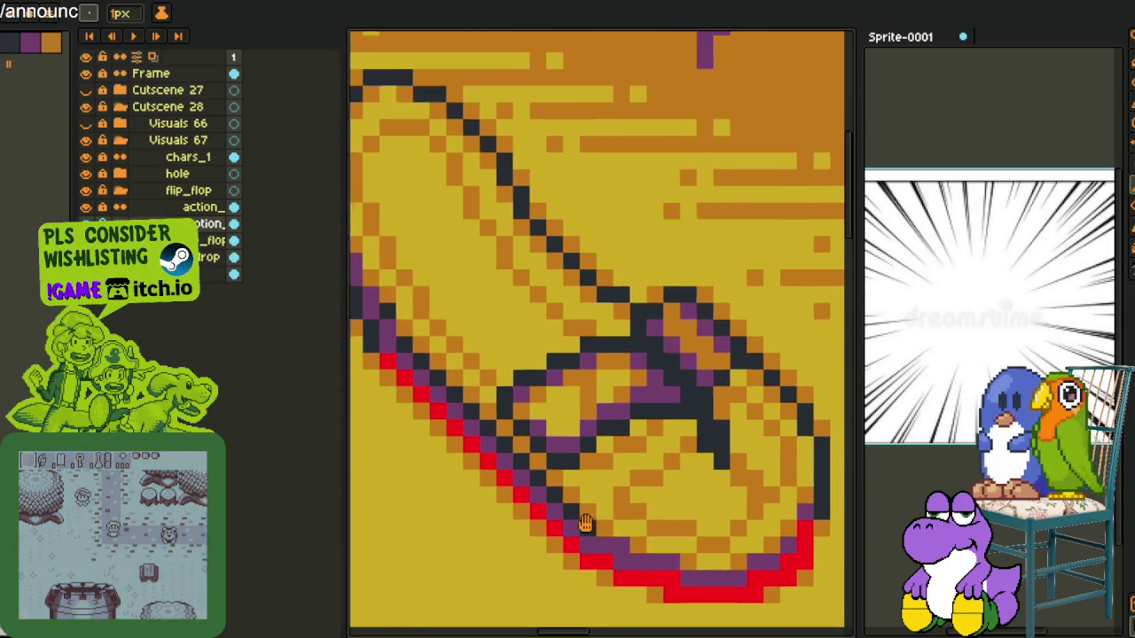
left_click_drag(593, 538, 410, 357)
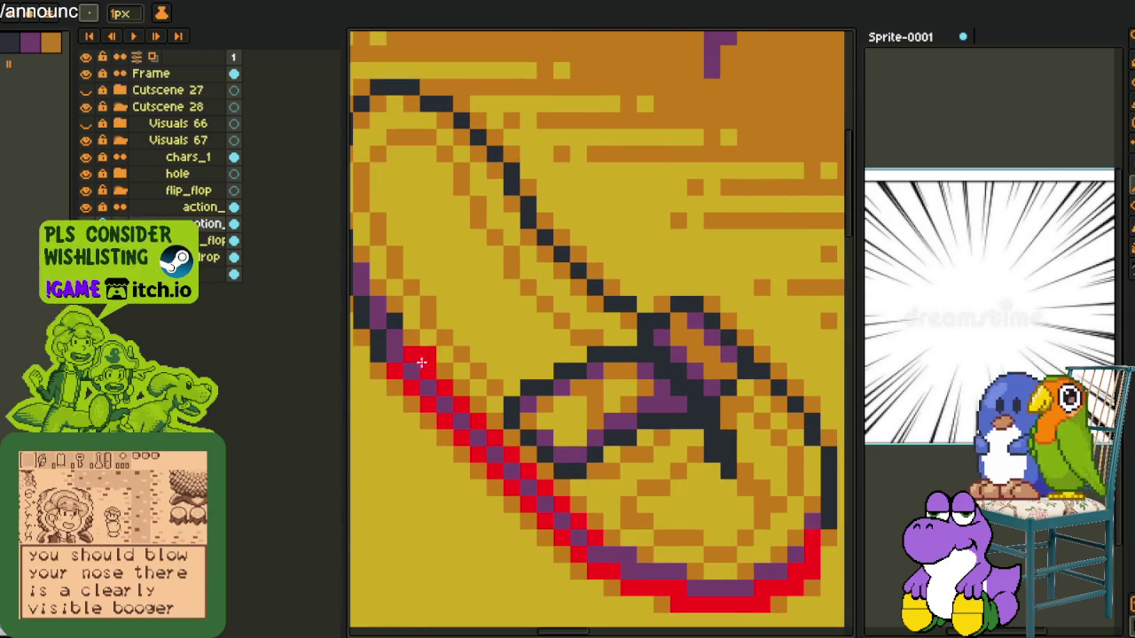
Fill the remaining dark outline patches and runs of the sandal red
key("b")
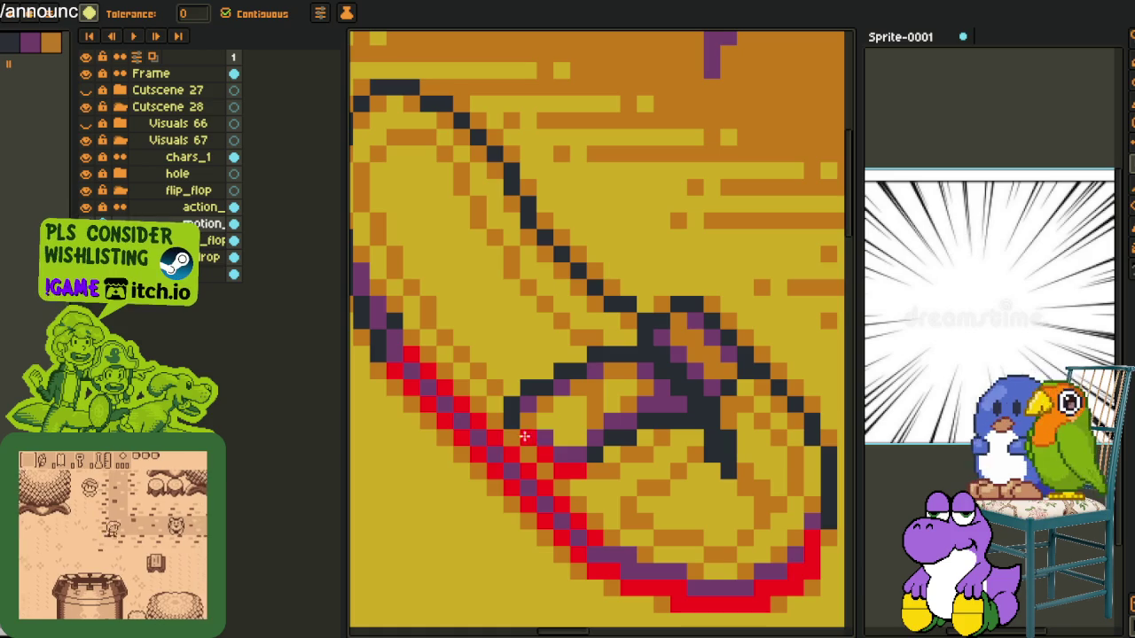
left_click(513, 424)
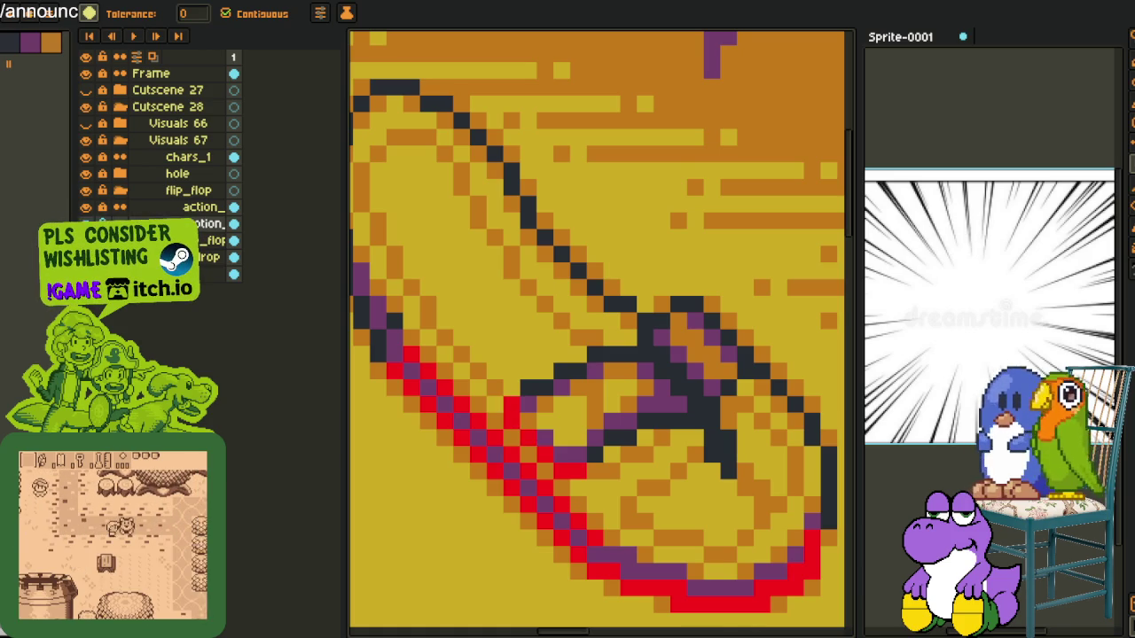
scroll(363, 351, "down", 3)
scroll(464, 387, "up", 4)
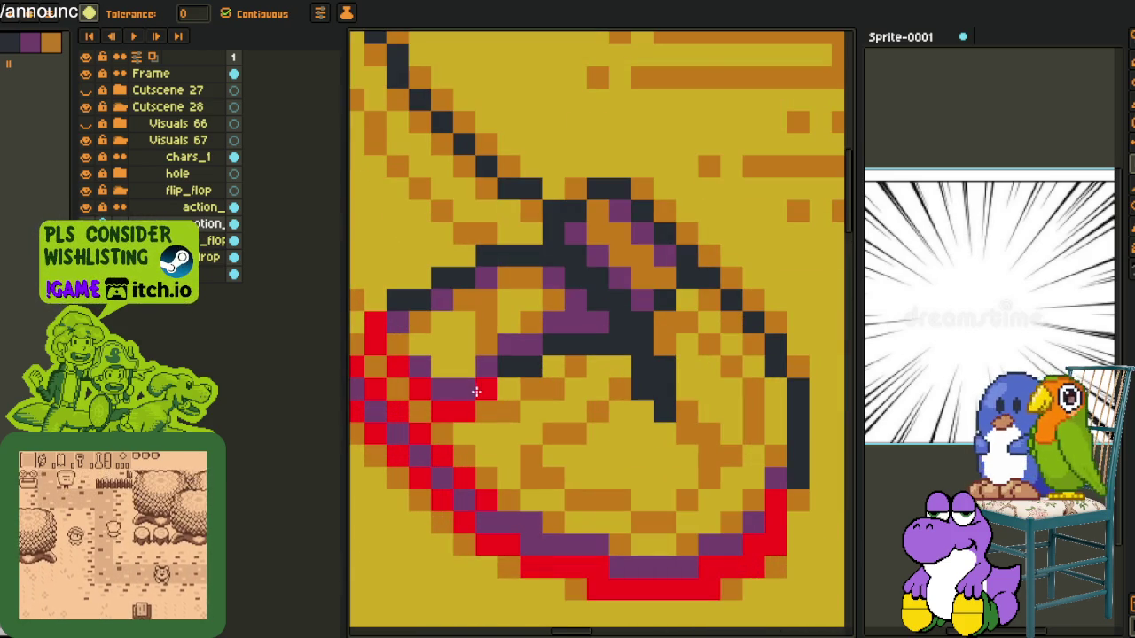
left_click(523, 368)
left_click(558, 346)
left_click(454, 277)
left_click(400, 300)
Move the red outline pixels down-left of the shoe and commit
scroll(422, 301, "down", 3)
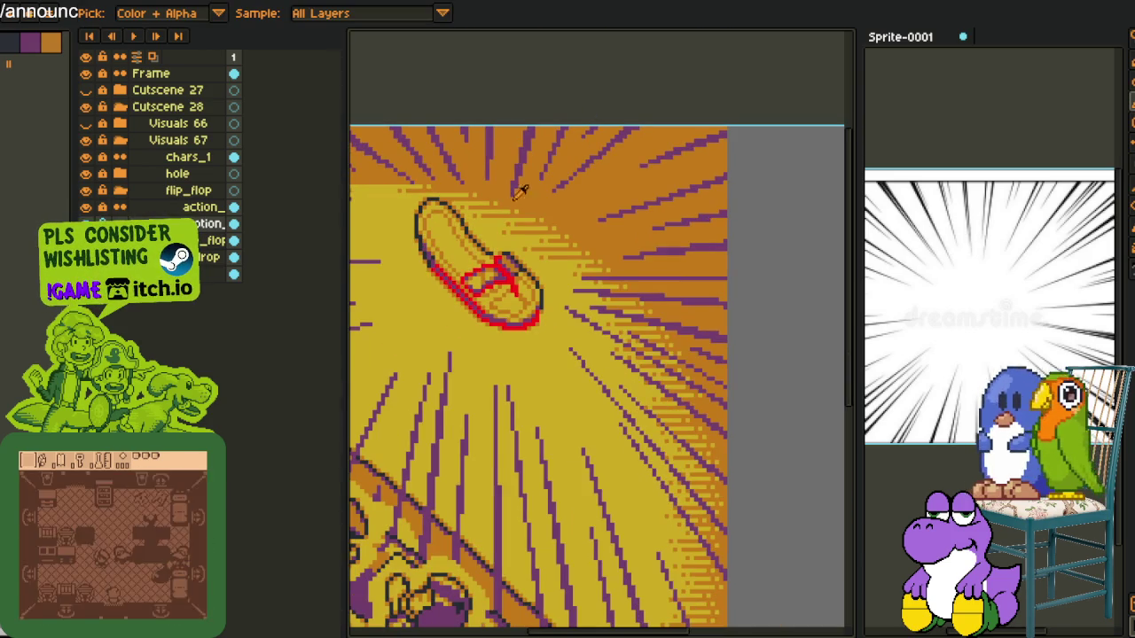
left_click_drag(494, 227, 567, 268)
scroll(567, 268, "up", 2)
mouse_move(443, 257)
left_mouse_down()
mouse_move(435, 452)
mouse_move(545, 398)
mouse_move(519, 484)
mouse_move(475, 496)
left_mouse_up()
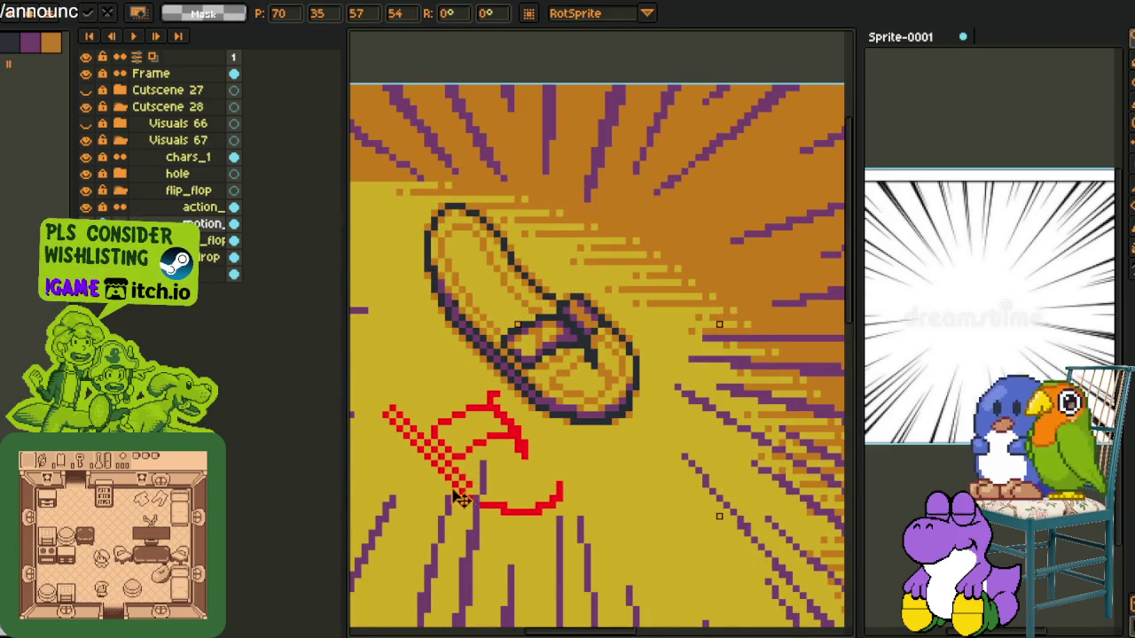
key("Return")
scroll(475, 479, "up", 3)
key("i")
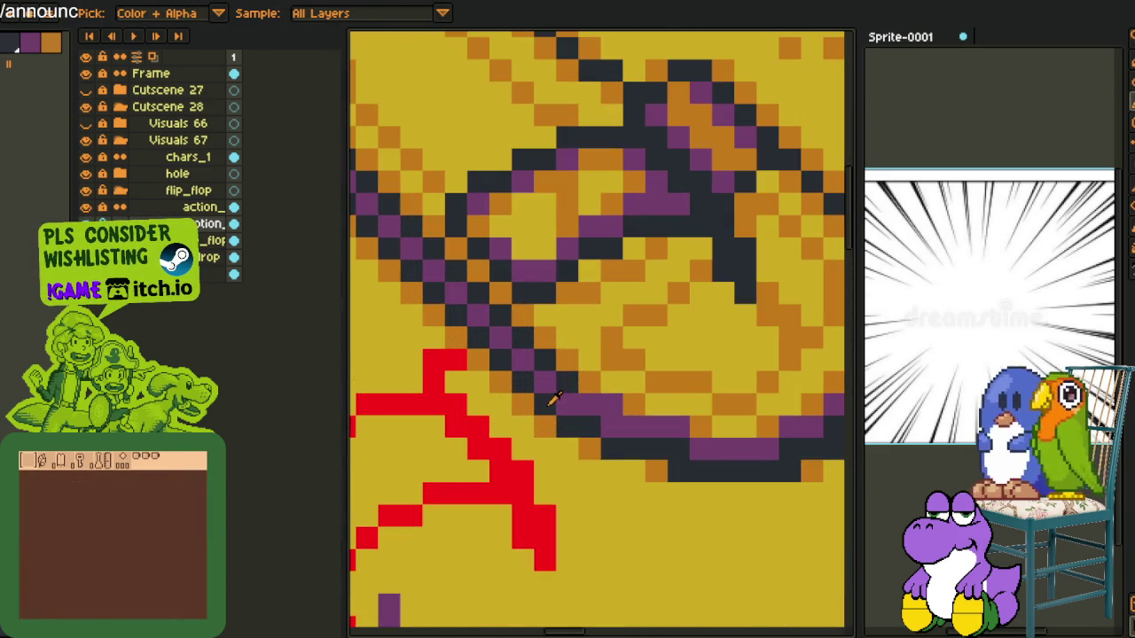
key("shift+r")
left_click(448, 495)
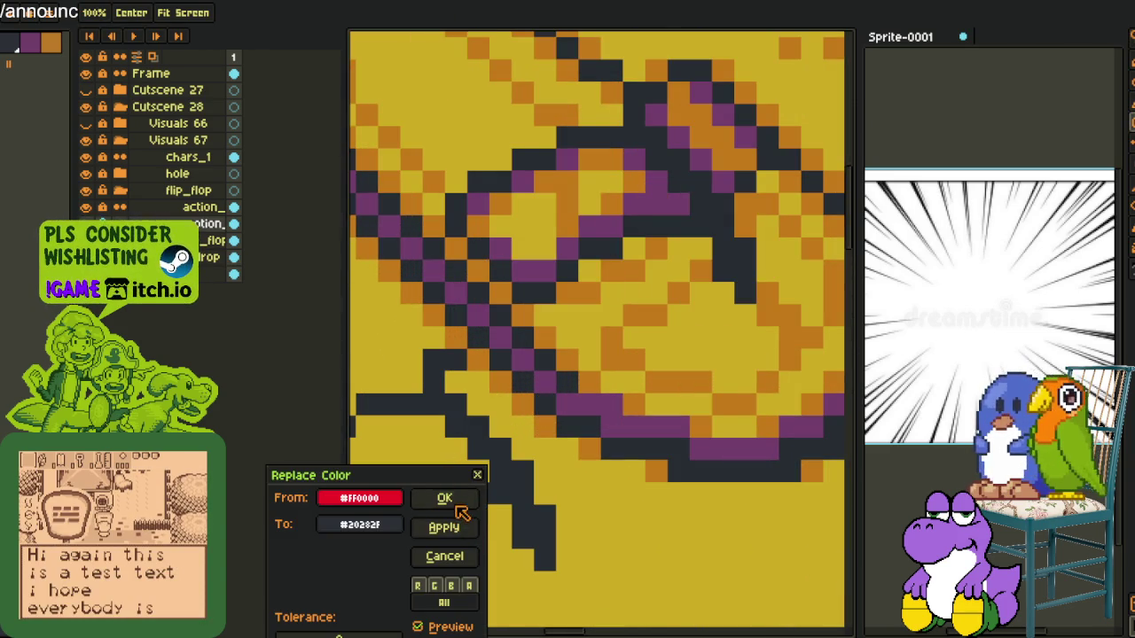
scroll(462, 426, "down", 4)
scroll(465, 426, "down", 2)
left_click_drag(505, 269, 580, 243)
key("q")
left_click_drag(486, 403, 415, 462)
left_click_drag(514, 439, 510, 444)
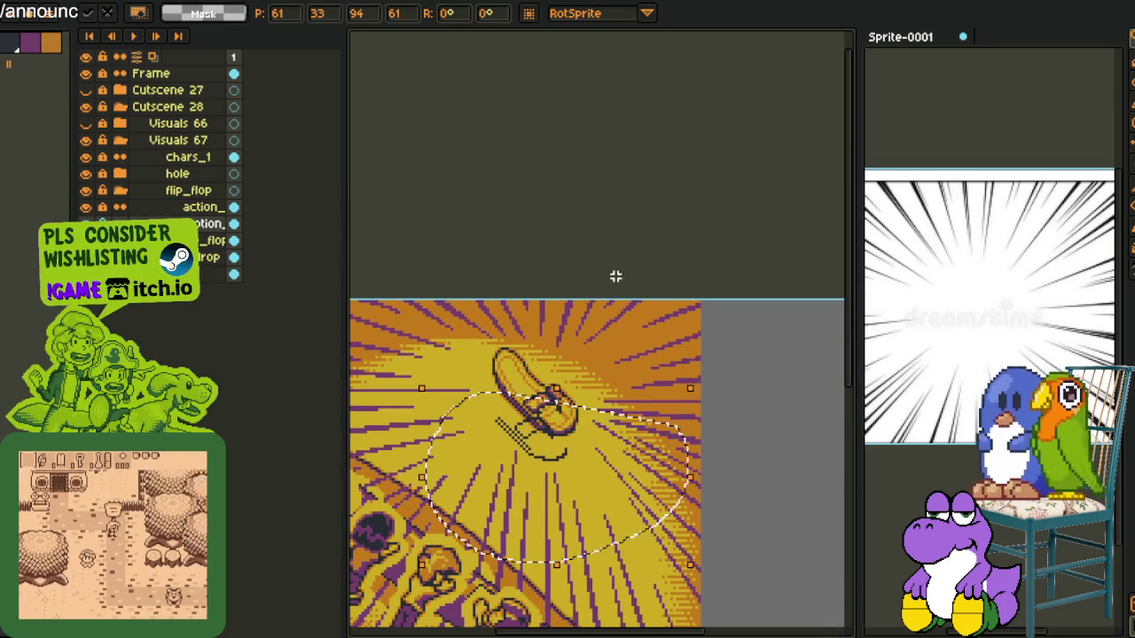
scroll(505, 439, "up", 3)
key("b")
scroll(623, 425, "up", 1)
scroll(580, 378, "up", 2)
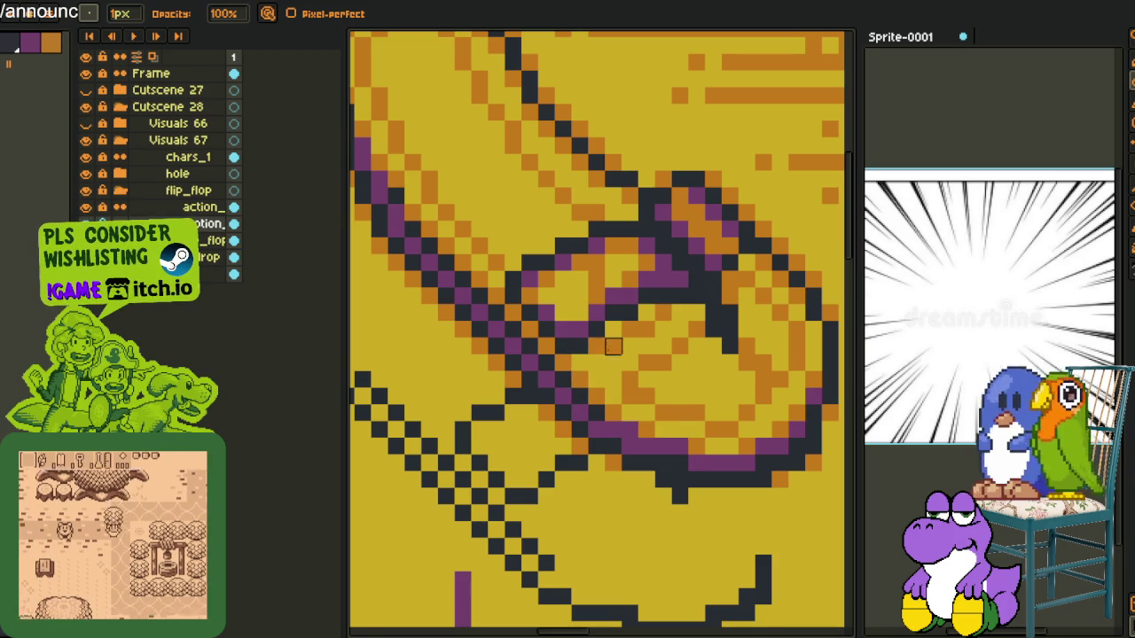
scroll(733, 314, "down", 3)
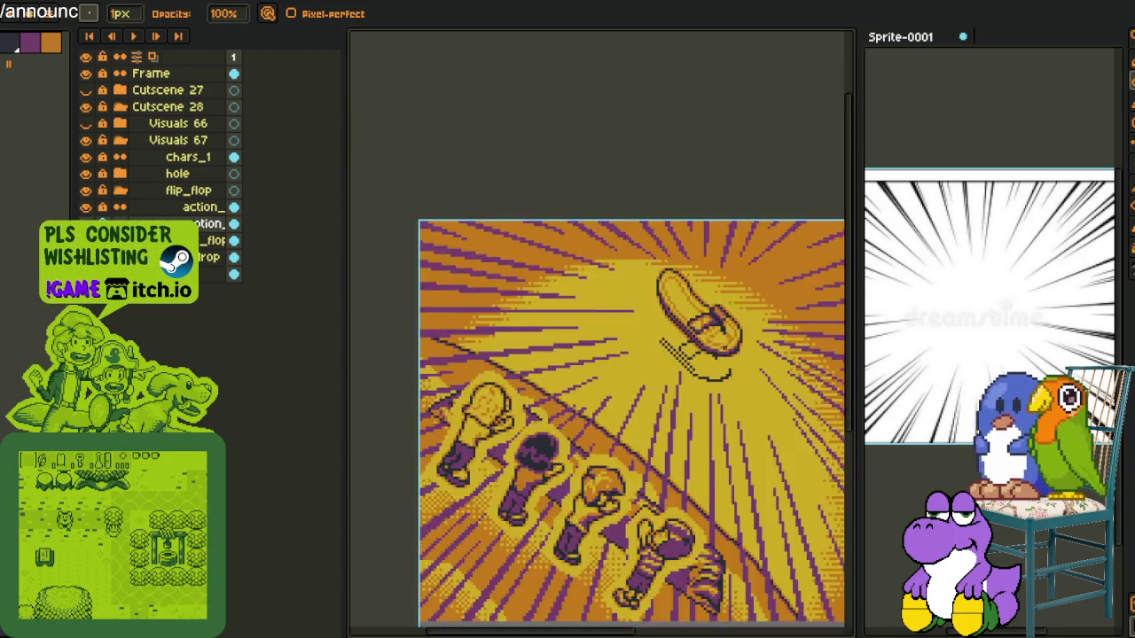
scroll(729, 359, "down", 2)
left_click_drag(755, 389, 716, 414)
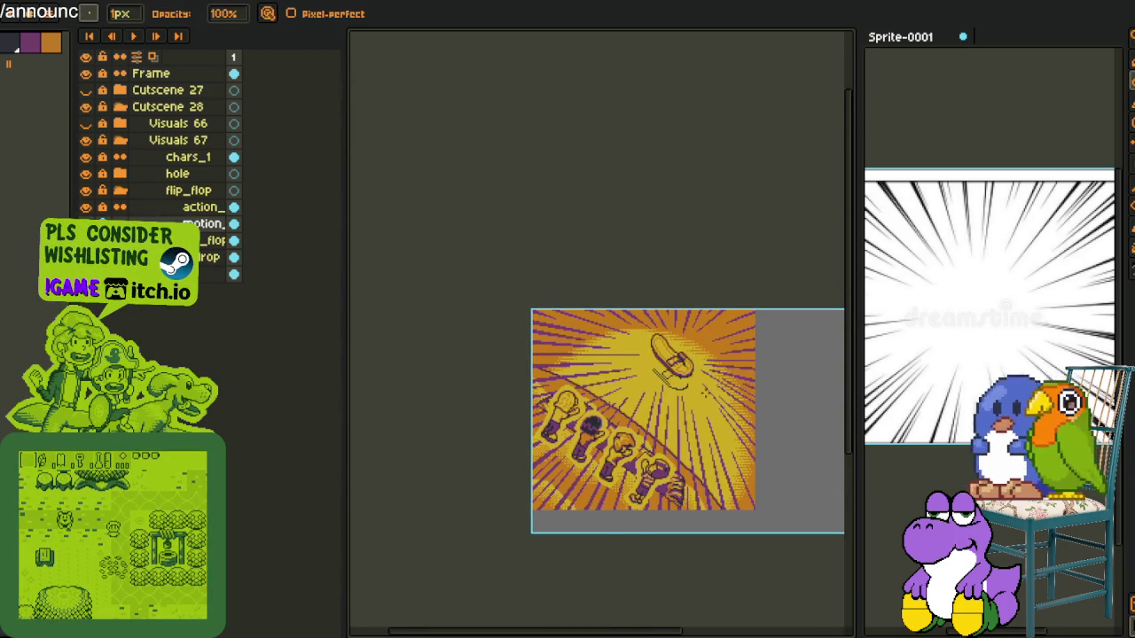
scroll(706, 395, "up", 2)
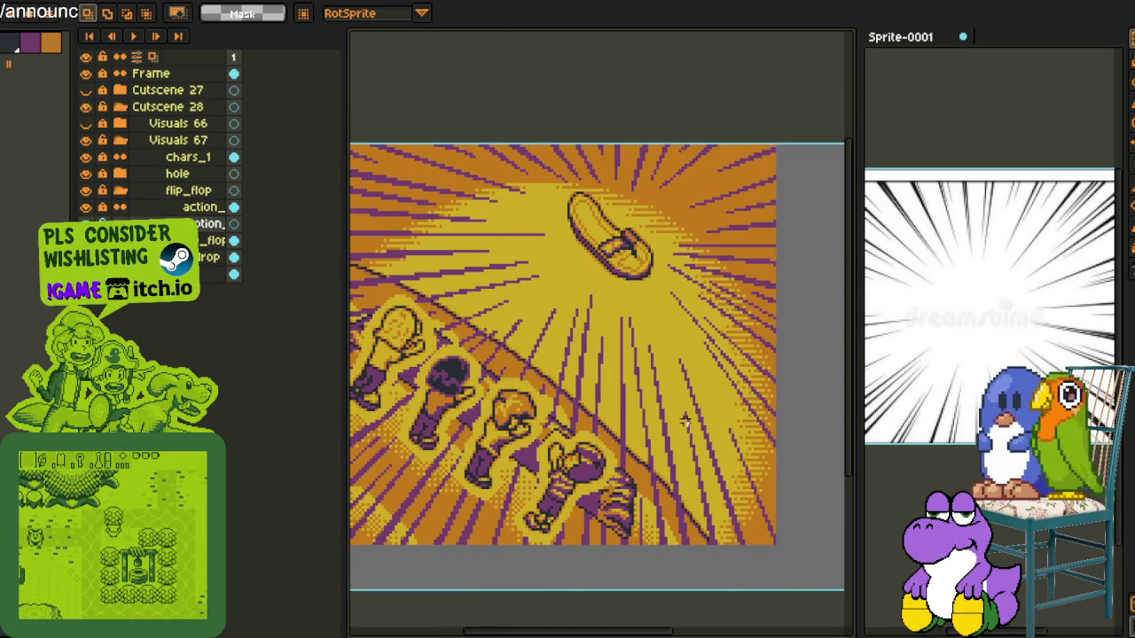
scroll(544, 198, "up", 2)
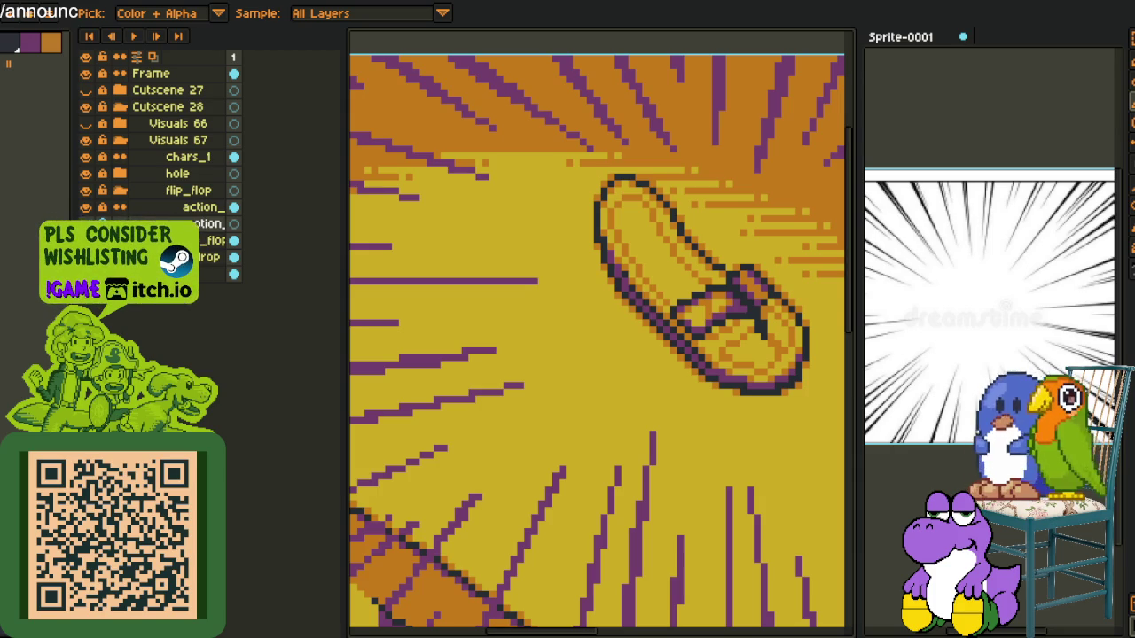
scroll(621, 422, "down", 3)
scroll(621, 422, "down", 2)
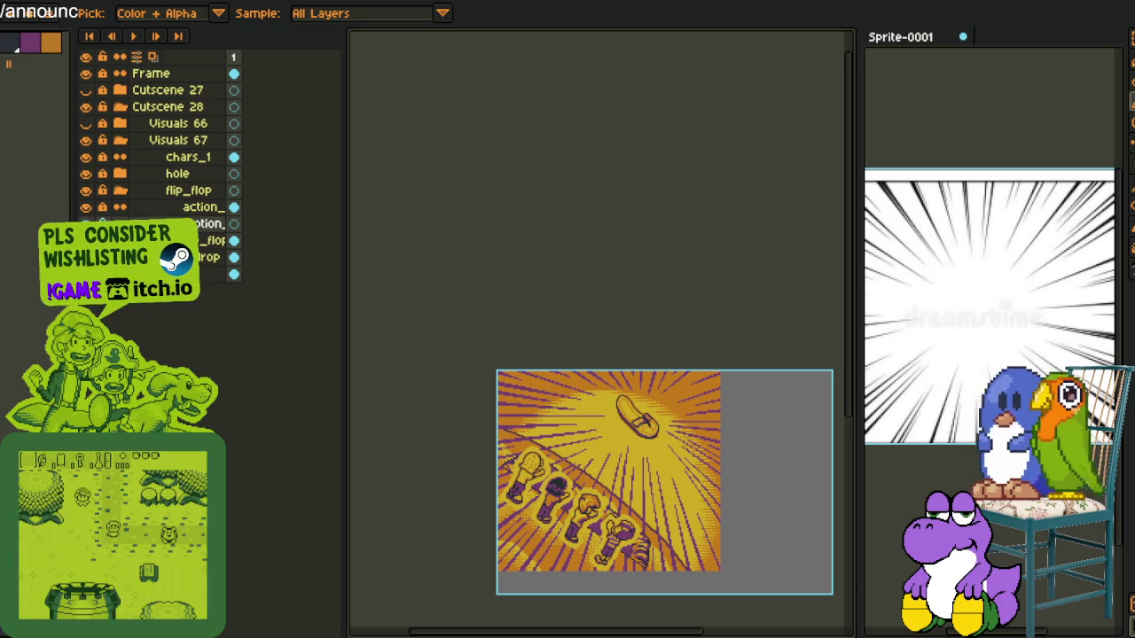
key("alt+Tab")
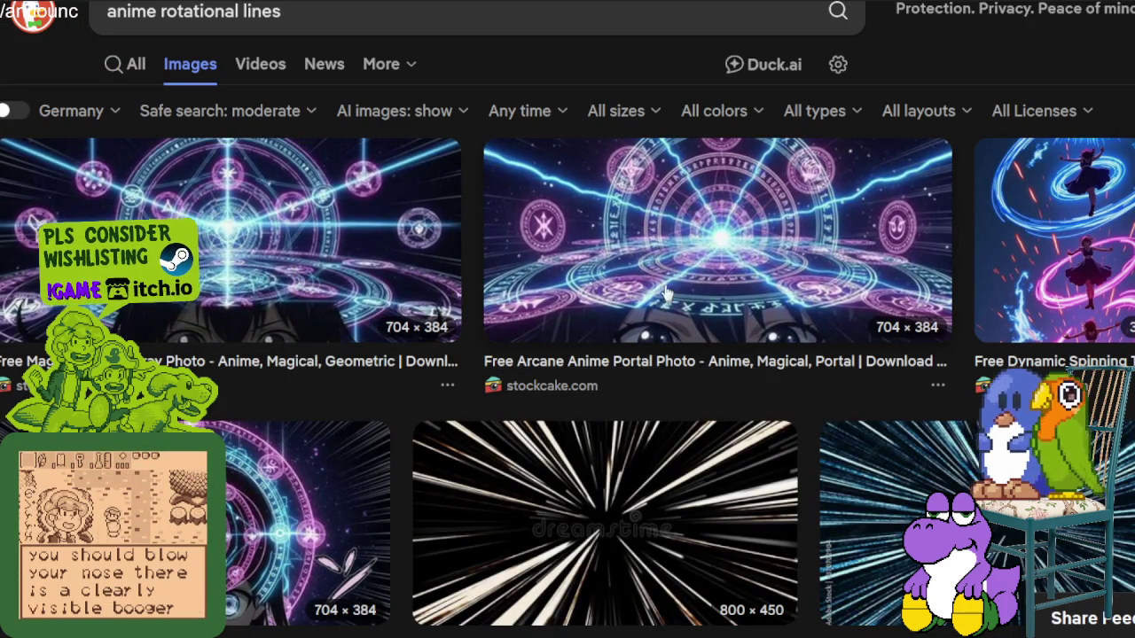
scroll(585, 328, "down", 3)
scroll(585, 328, "down", 2)
scroll(585, 328, "up", 5)
scroll(218, 296, "down", 2)
scroll(218, 295, "down", 3)
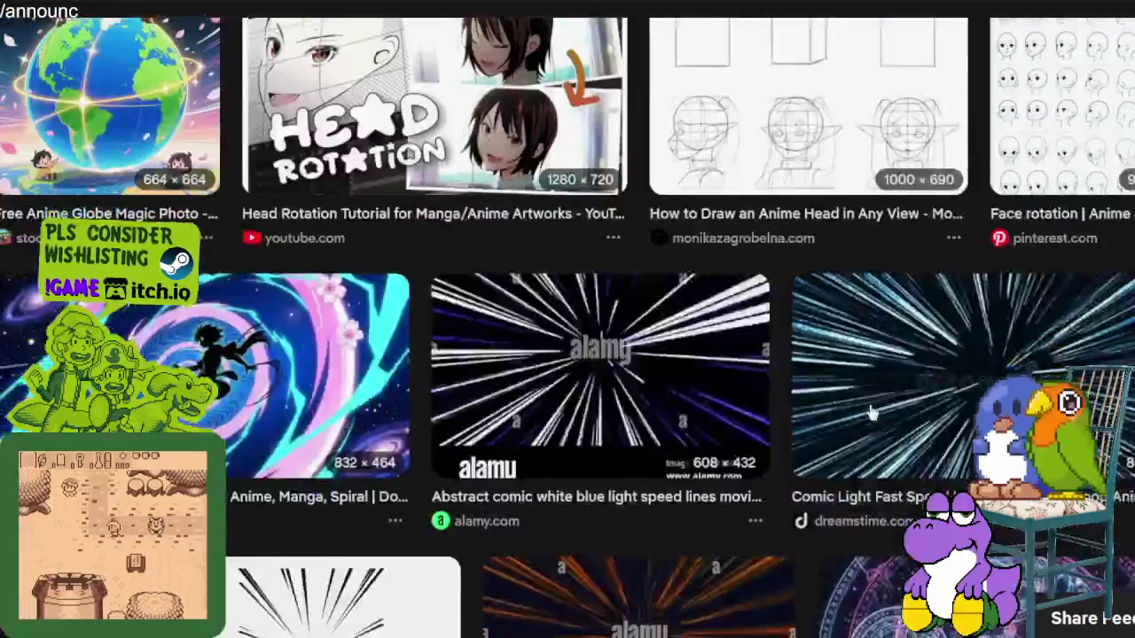
scroll(1109, 182, "down", 2)
scroll(1109, 182, "down", 2)
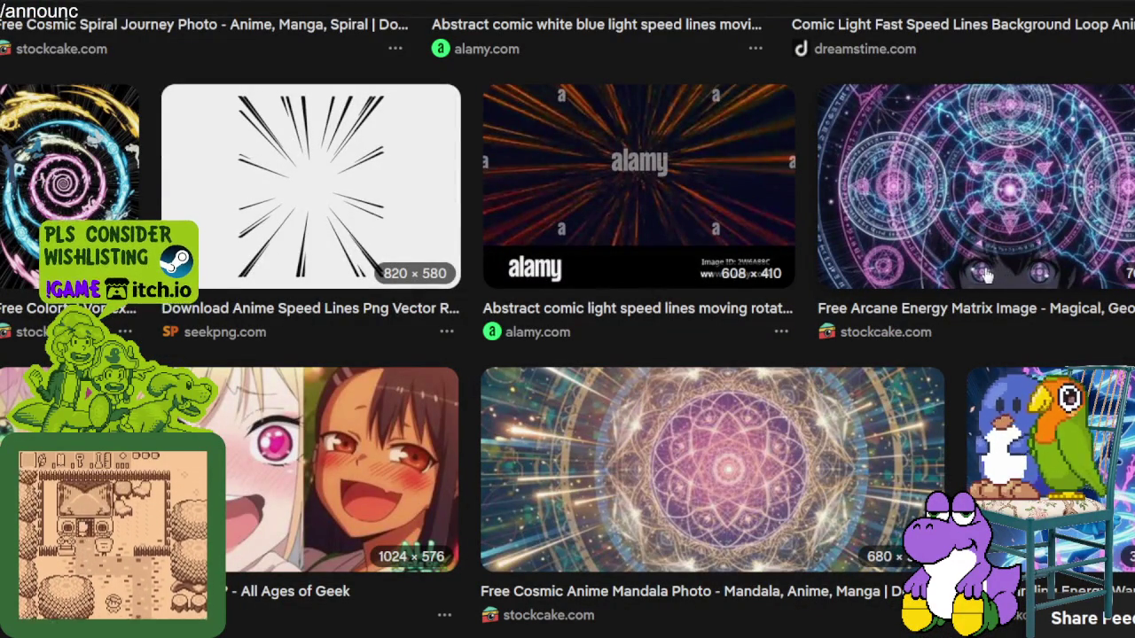
scroll(979, 321, "down", 1)
scroll(980, 321, "down", 3)
scroll(980, 321, "down", 3)
scroll(980, 321, "down", 3)
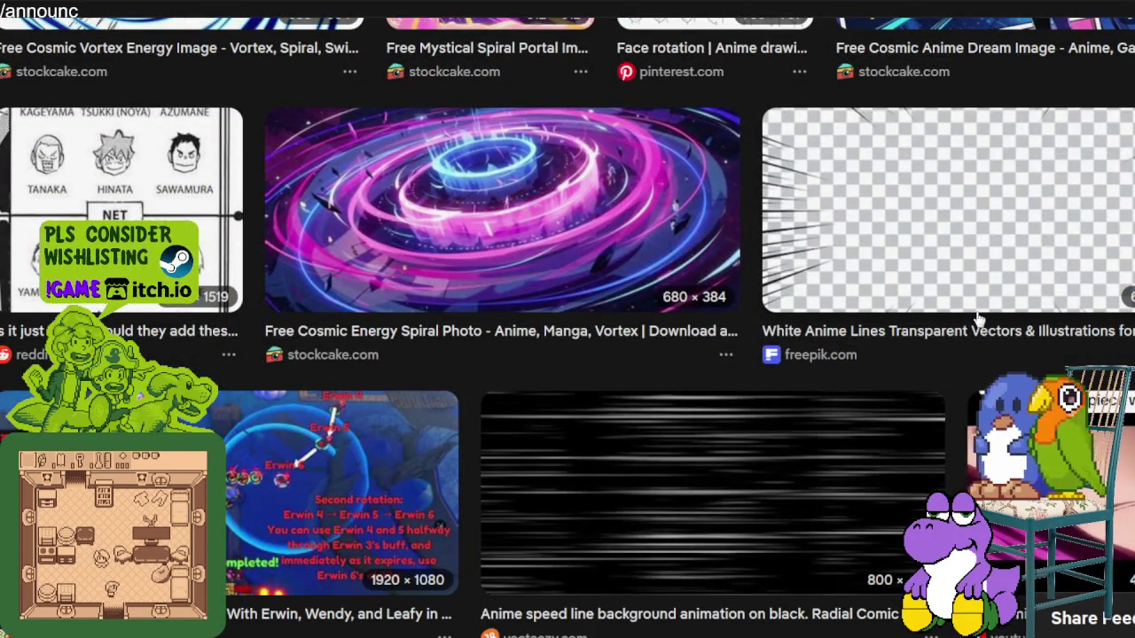
scroll(979, 318, "down", 1)
scroll(978, 317, "down", 3)
scroll(978, 318, "down", 3)
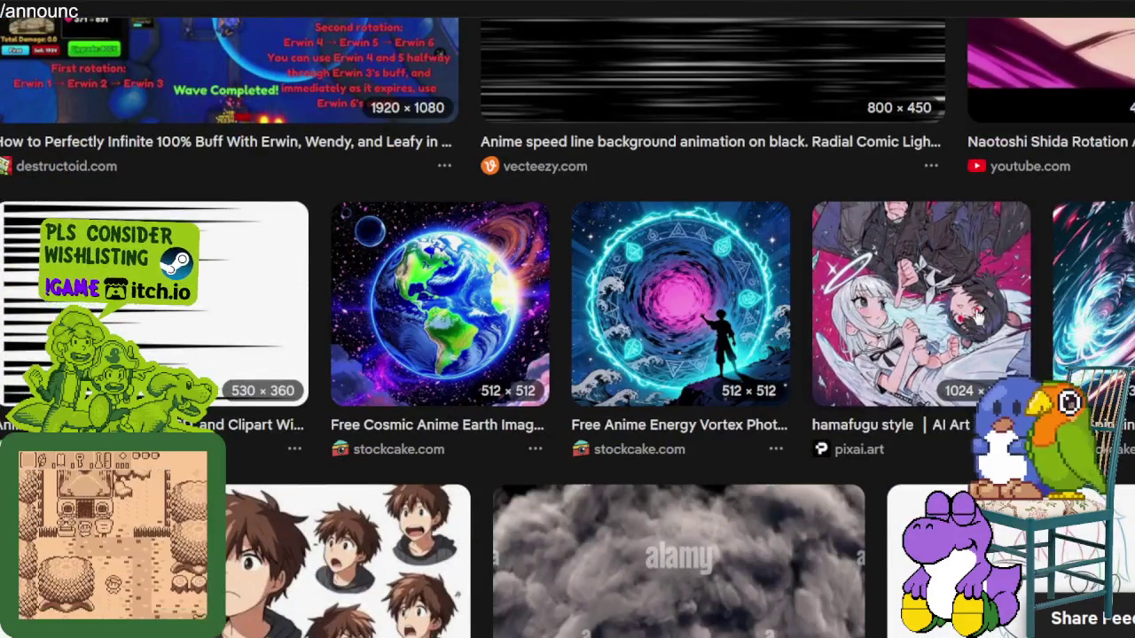
scroll(978, 318, "down", 3)
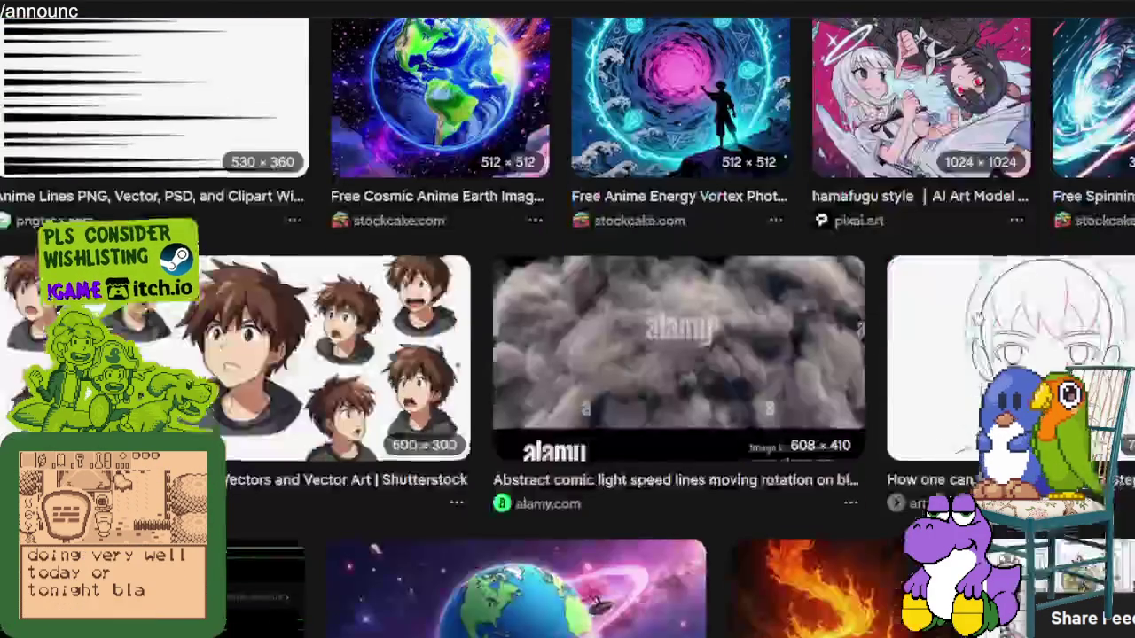
scroll(978, 317, "down", 3)
scroll(975, 315, "down", 2)
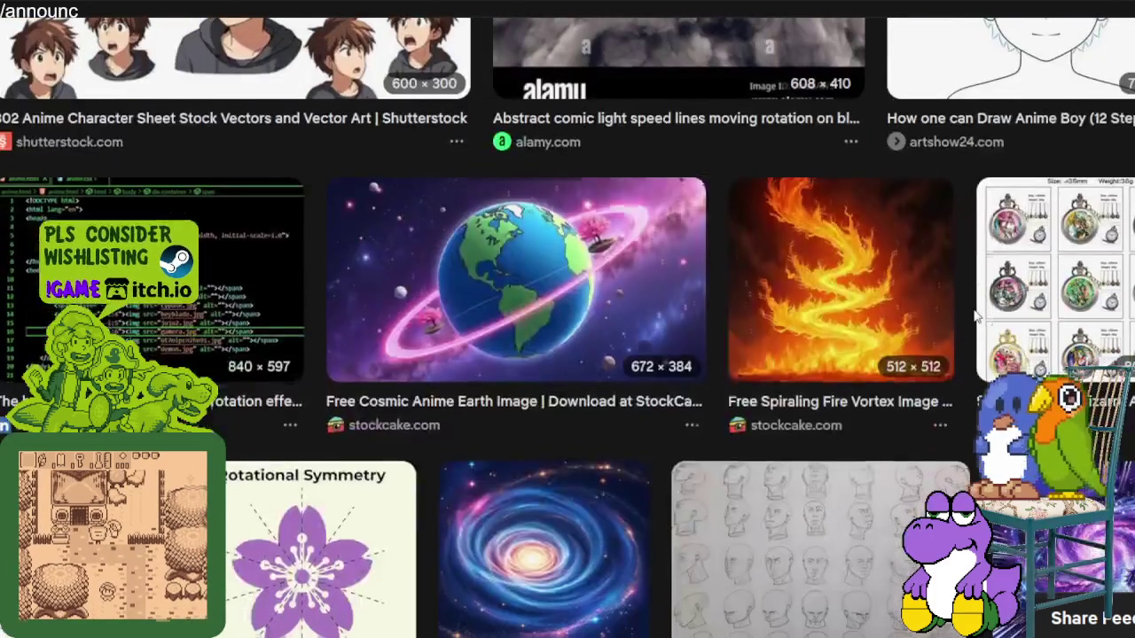
scroll(976, 314, "down", 2)
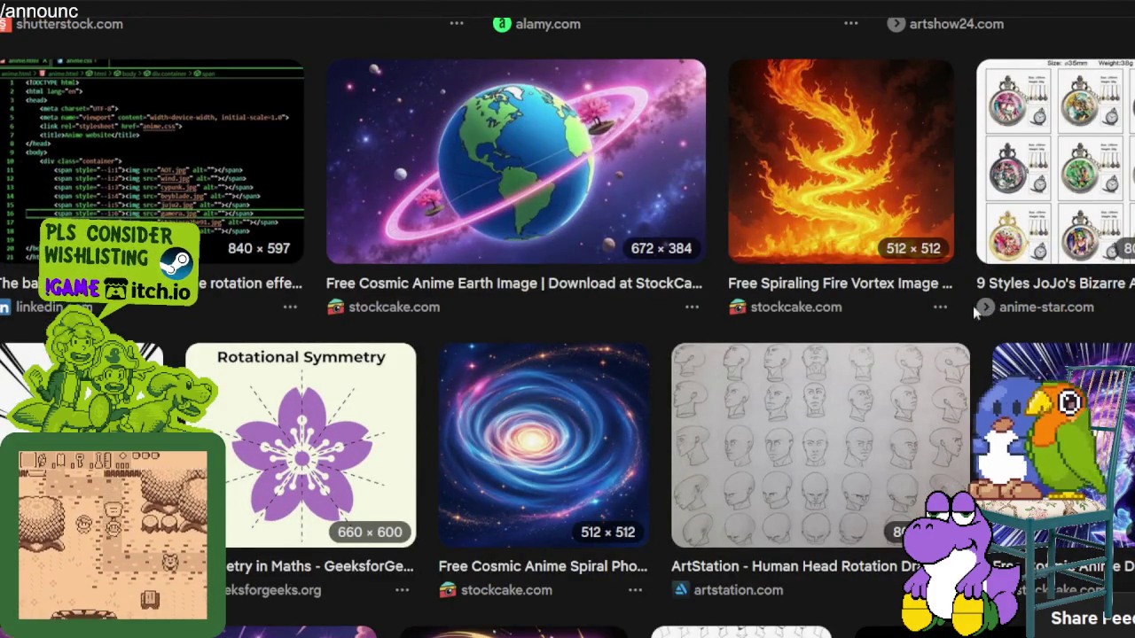
scroll(974, 308, "down", 4)
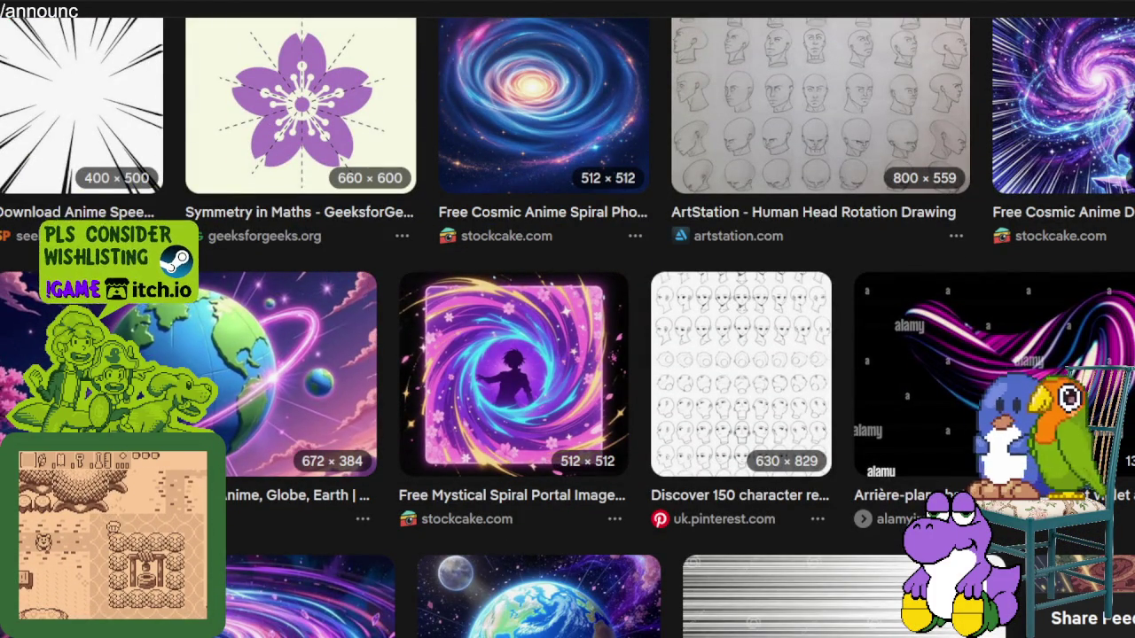
key("alt+Tab")
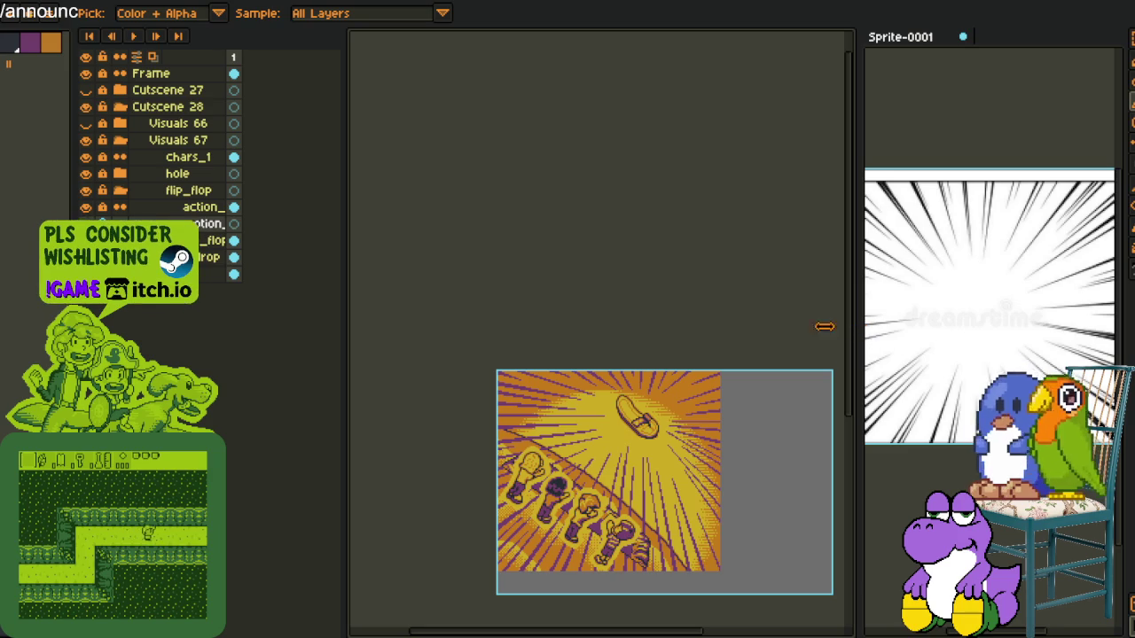
Close the Sprite-0001 speed-lines reference, choosing Don't Save
left_click_drag(847, 327, 631, 328)
scroll(516, 400, "up", 1)
scroll(506, 373, "up", 1)
scroll(484, 296, "up", 1)
scroll(585, 374, "up", 1)
scroll(586, 374, "down", 1)
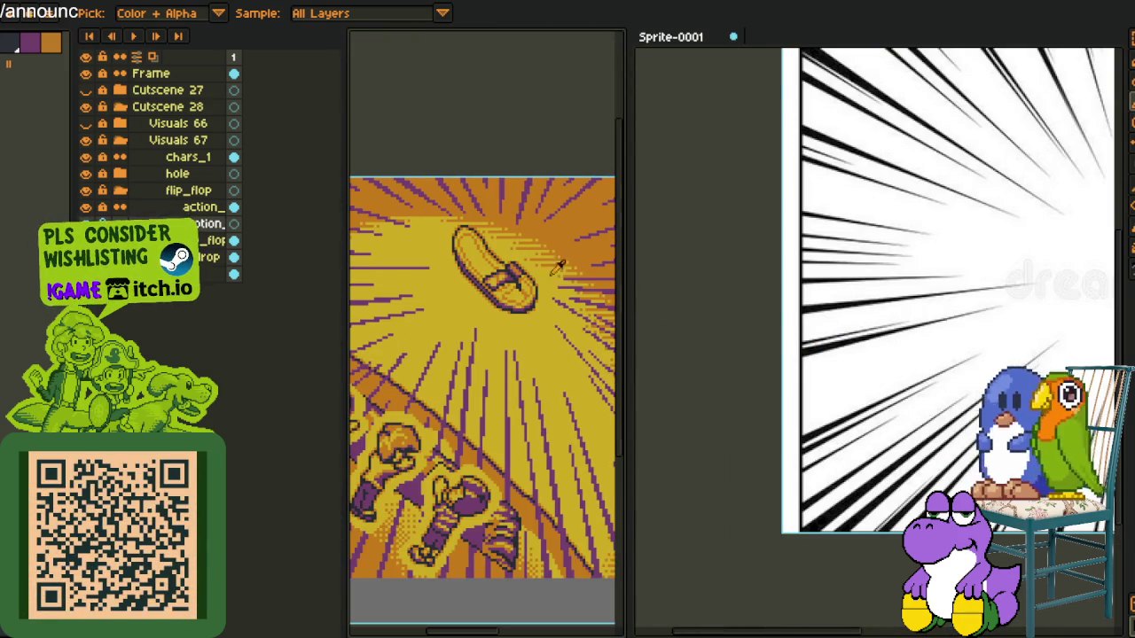
left_click(927, 368)
scroll(887, 372, "up", 2)
scroll(803, 372, "down", 2)
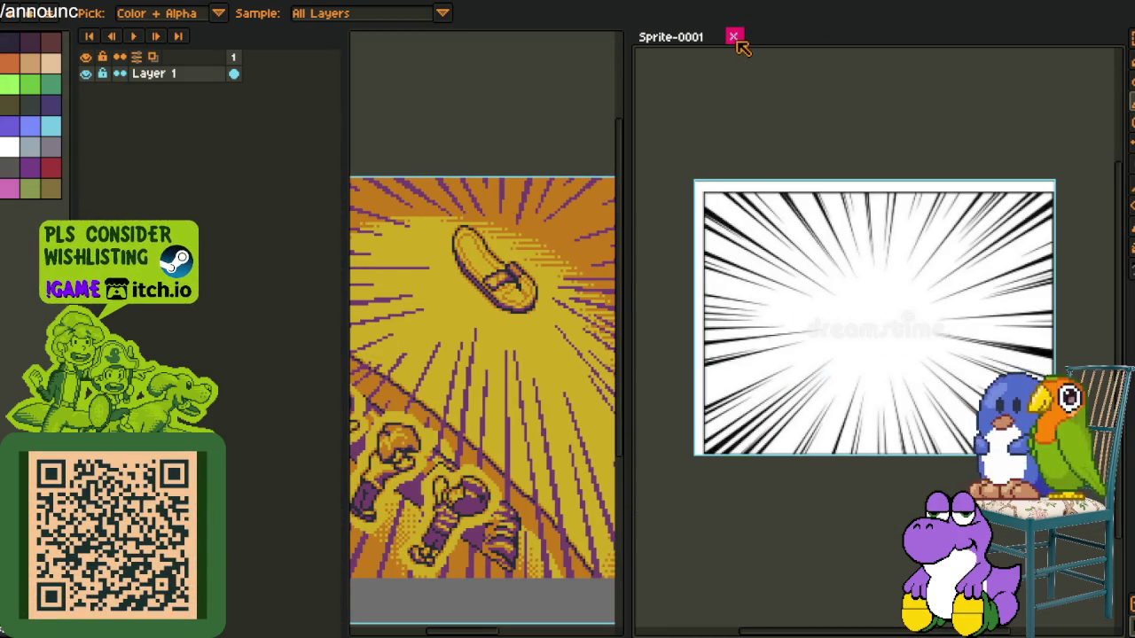
left_click(733, 36)
left_click(559, 343)
scroll(658, 380, "up", 1)
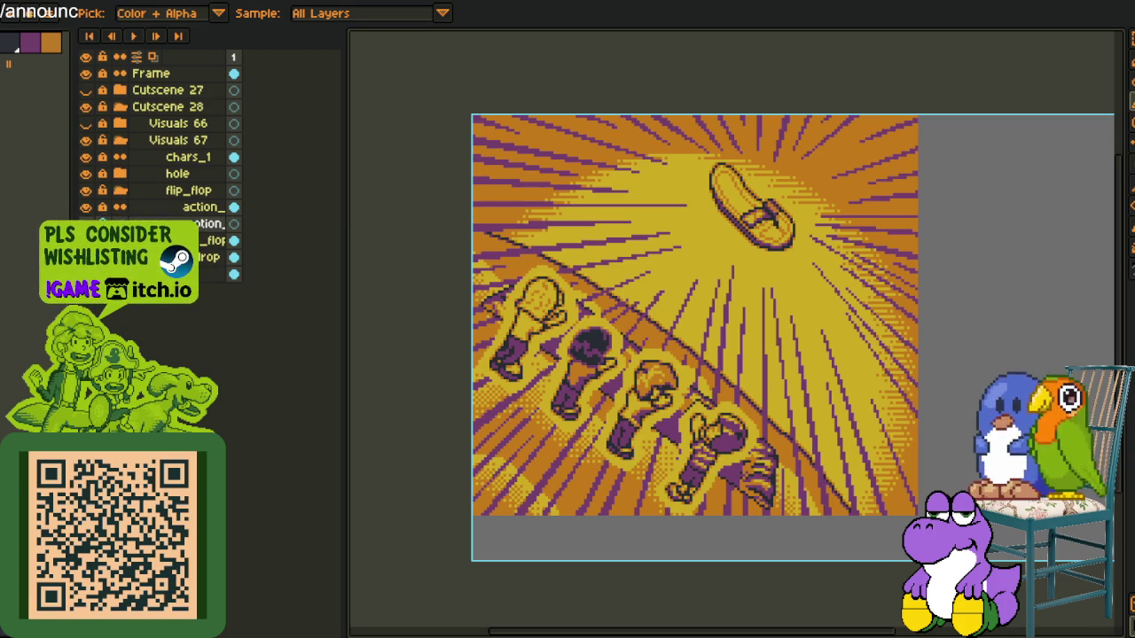
Paste the spinning-character image into a new 355x337 sprite docked on the right
left_click(18, 4)
left_click(17, 15)
left_click(535, 434)
key("ctrl+v")
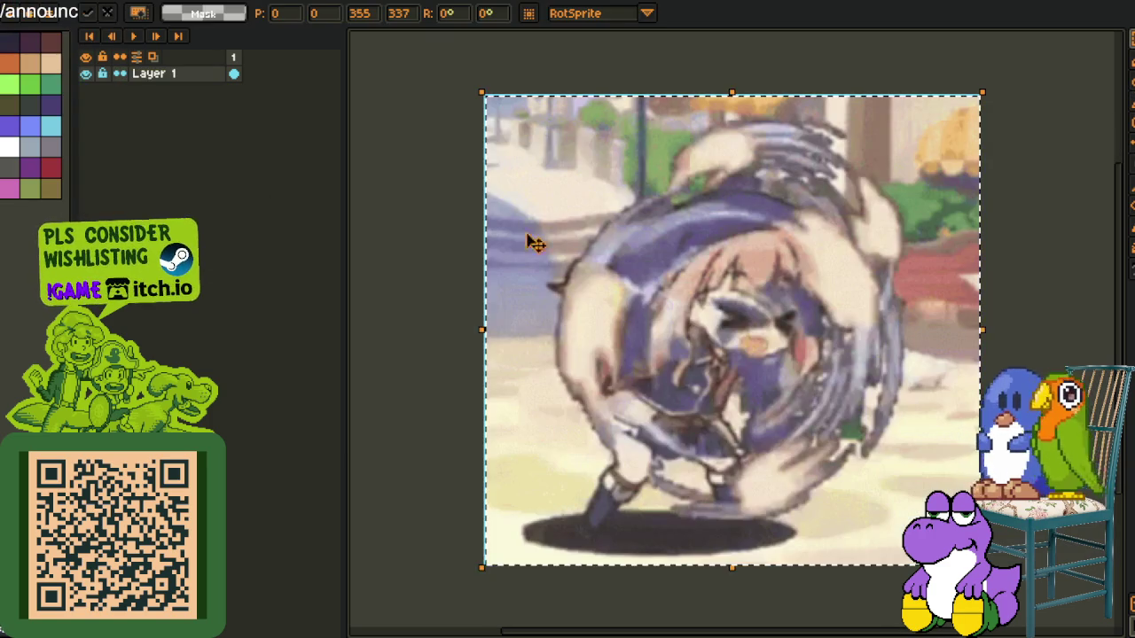
scroll(853, 323, "down", 1)
left_click_drag(416, 37, 1055, 302)
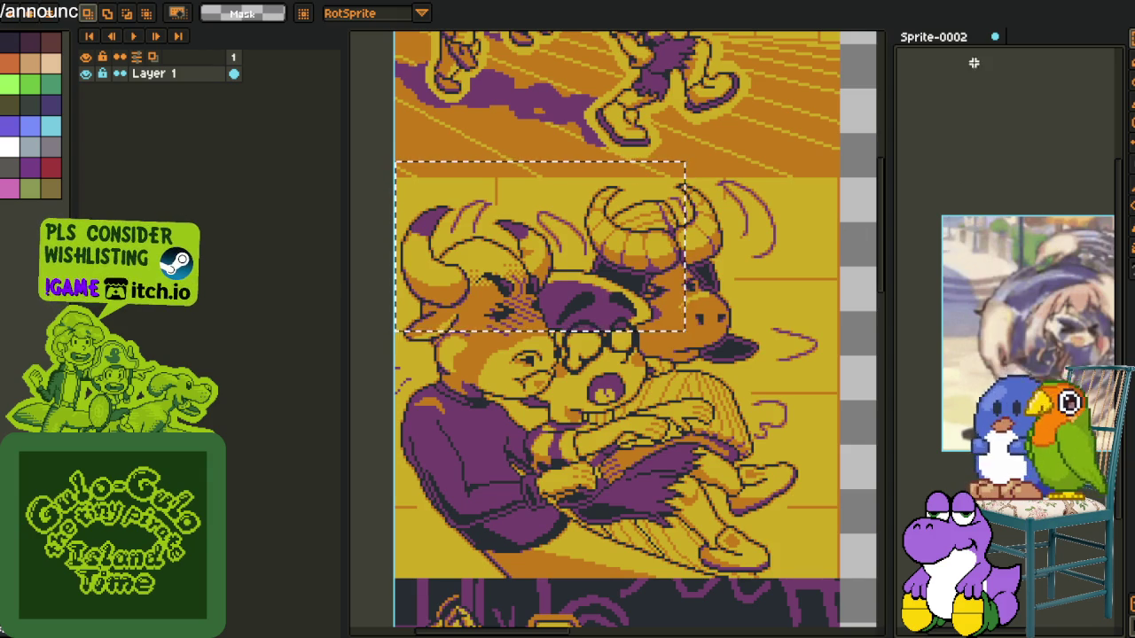
Paste it into a new 314x254 sprite, discard Sprite-0002, dock Sprite-0003 beside the cutscene
key("alt+f")
key("ctrl+n")
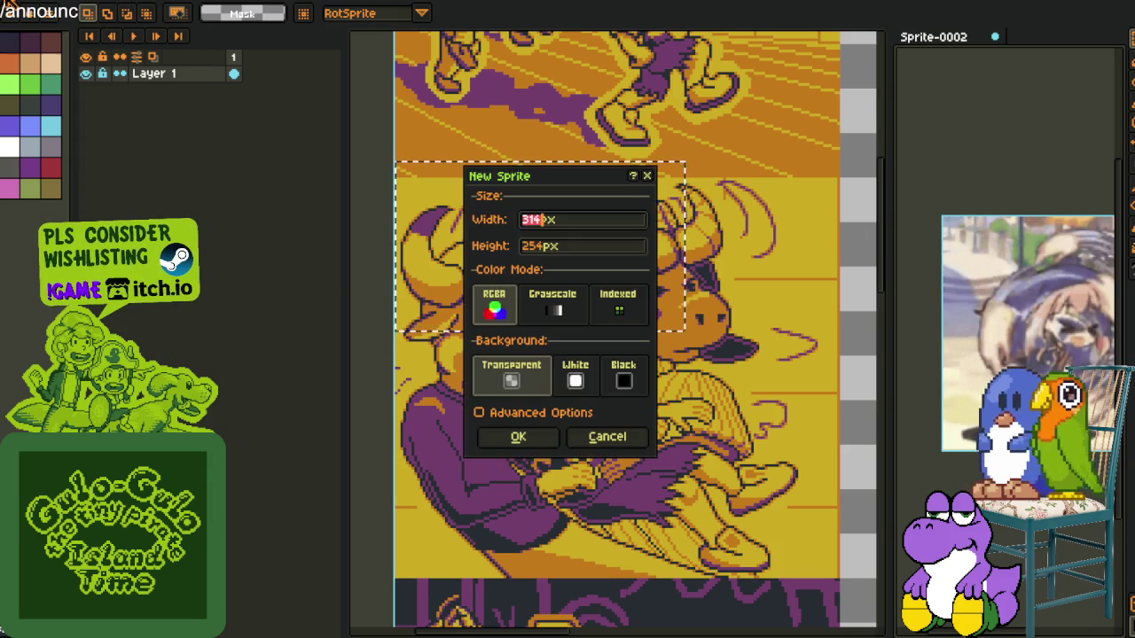
left_click(524, 437)
key("ctrl+v")
key("Return")
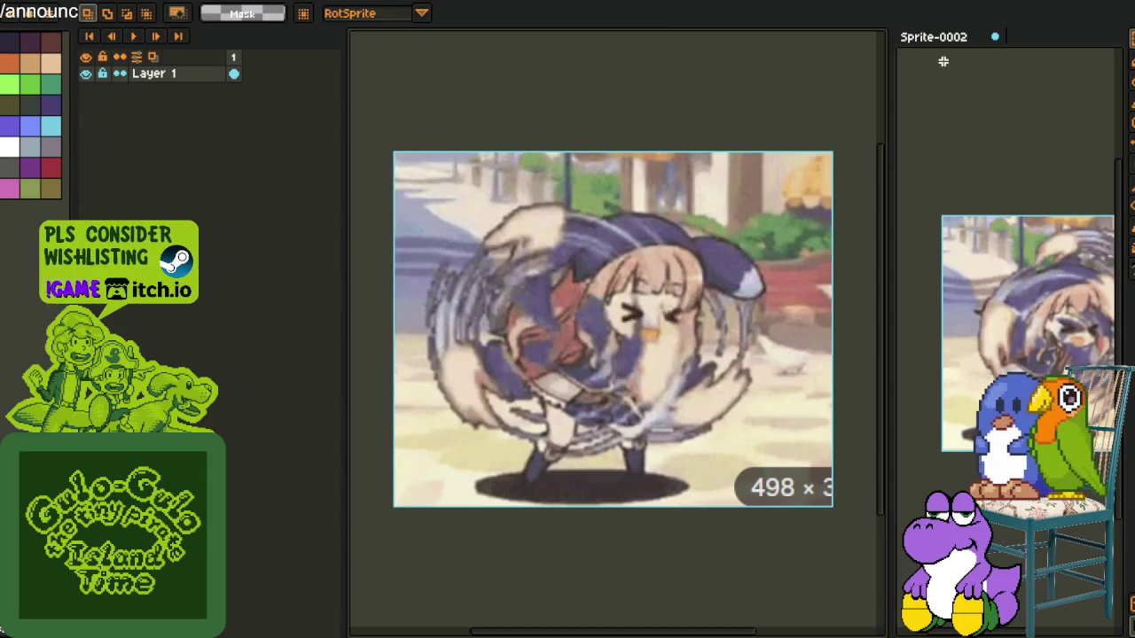
left_click(995, 36)
left_click(588, 344)
left_click_drag(381, 36, 1060, 227)
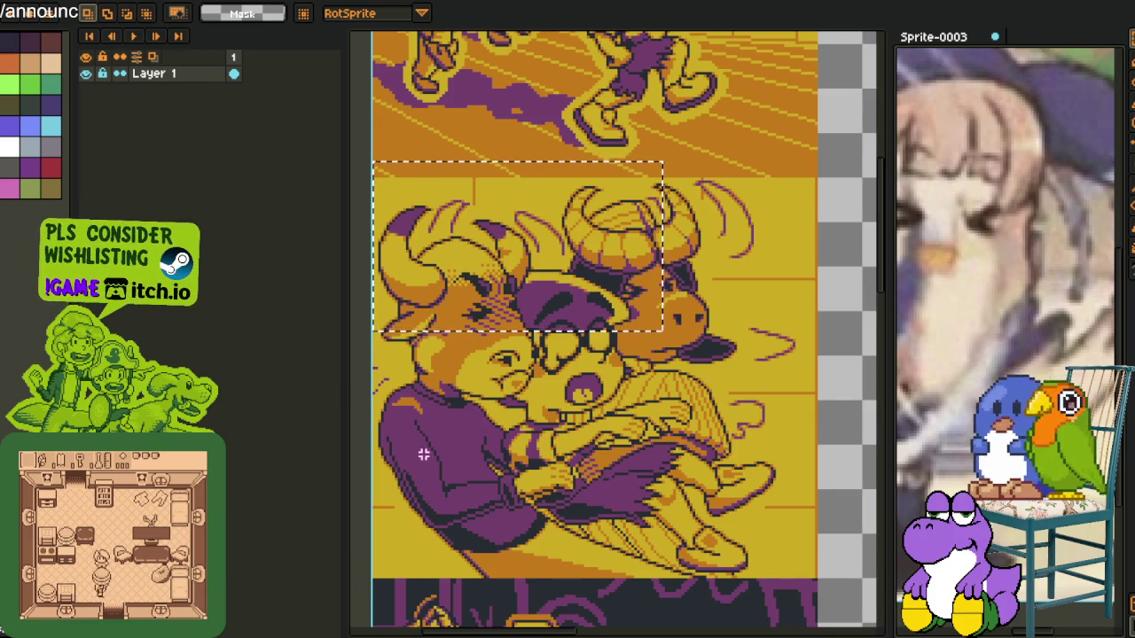
key("ctrl+Tab")
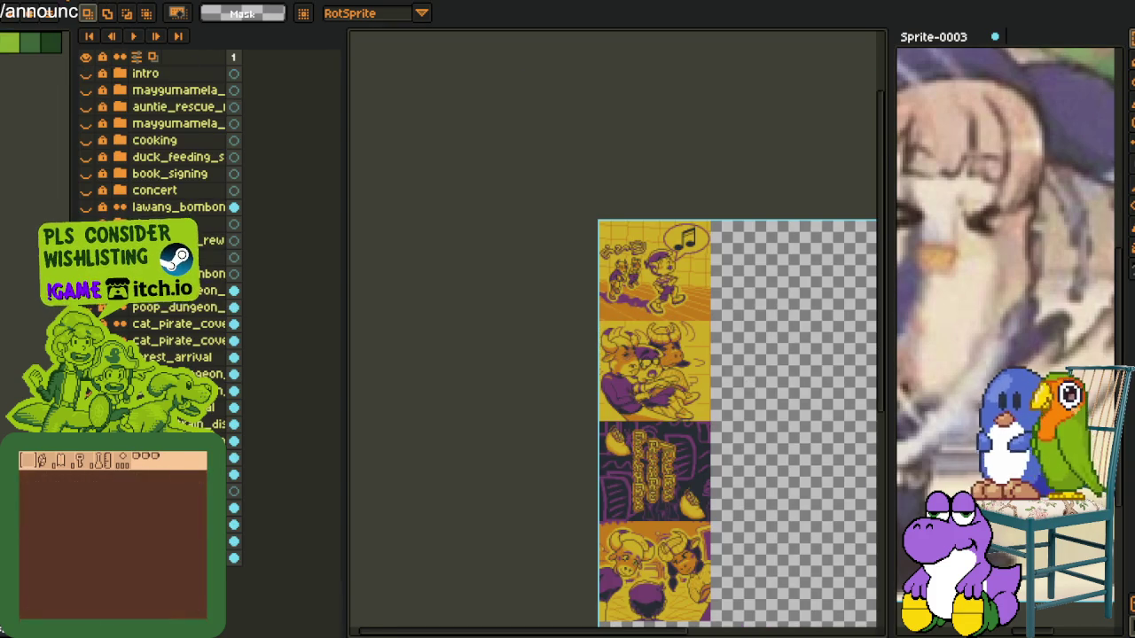
key("ctrl+Tab")
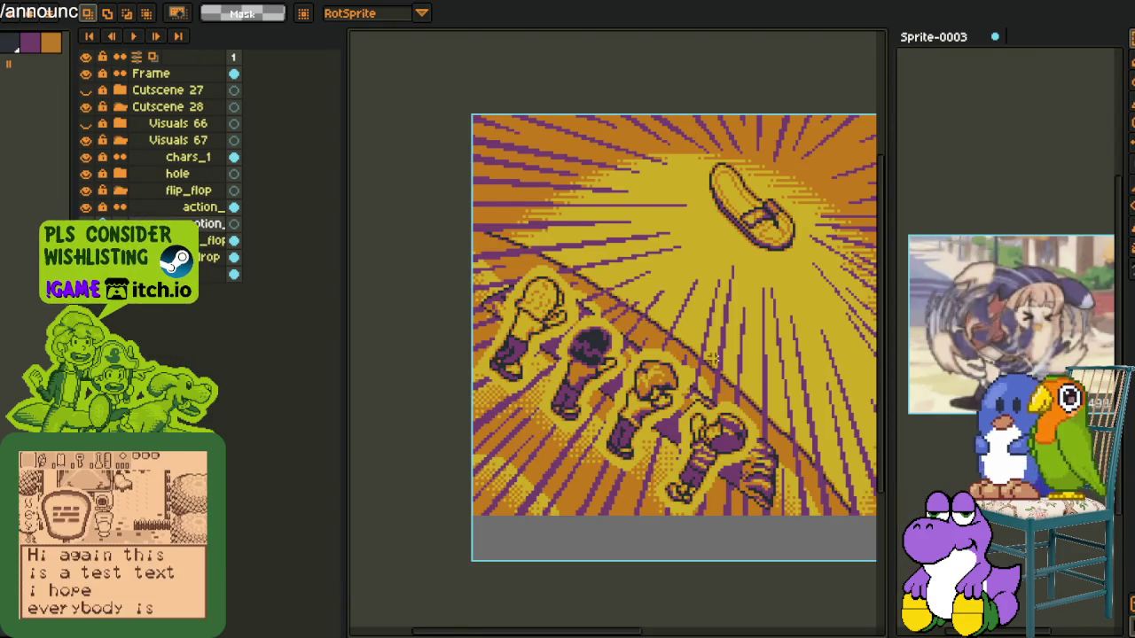
scroll(717, 364, "up", 1)
scroll(612, 284, "up", 1)
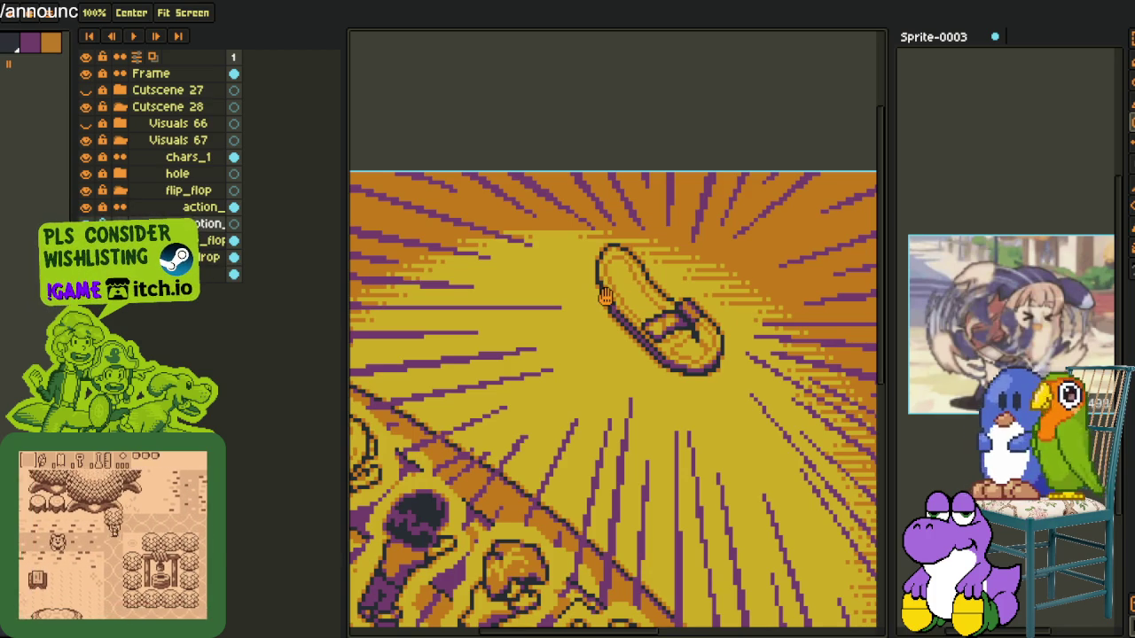
scroll(637, 296, "down", 3)
scroll(637, 296, "up", 2)
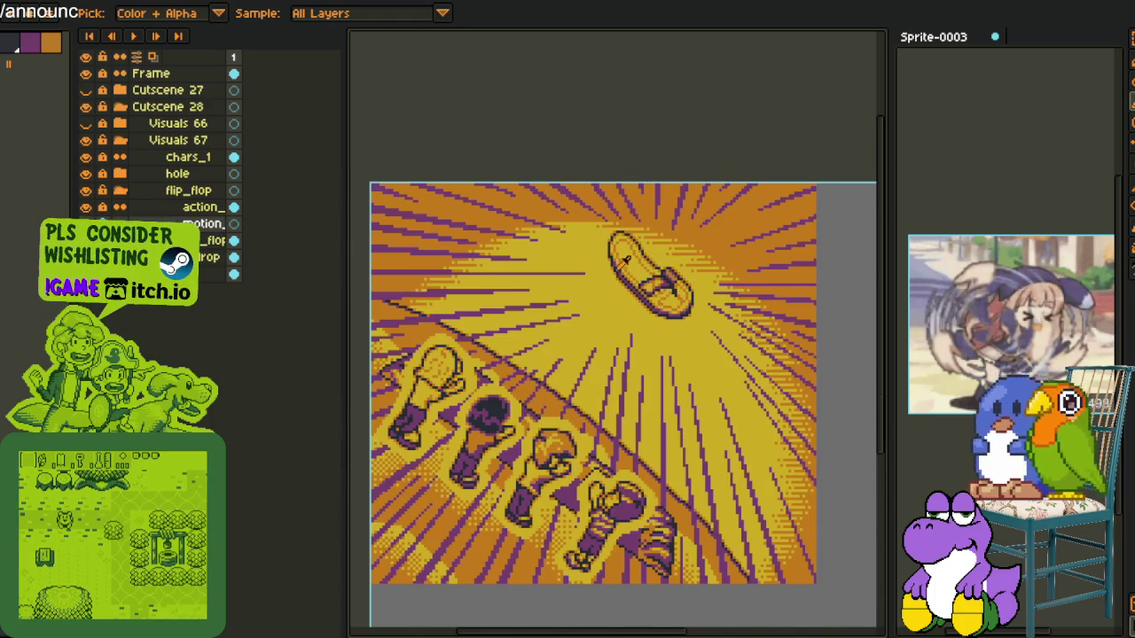
scroll(610, 263, "up", 2)
scroll(616, 270, "up", 1)
scroll(621, 275, "up", 1)
scroll(624, 277, "down", 1)
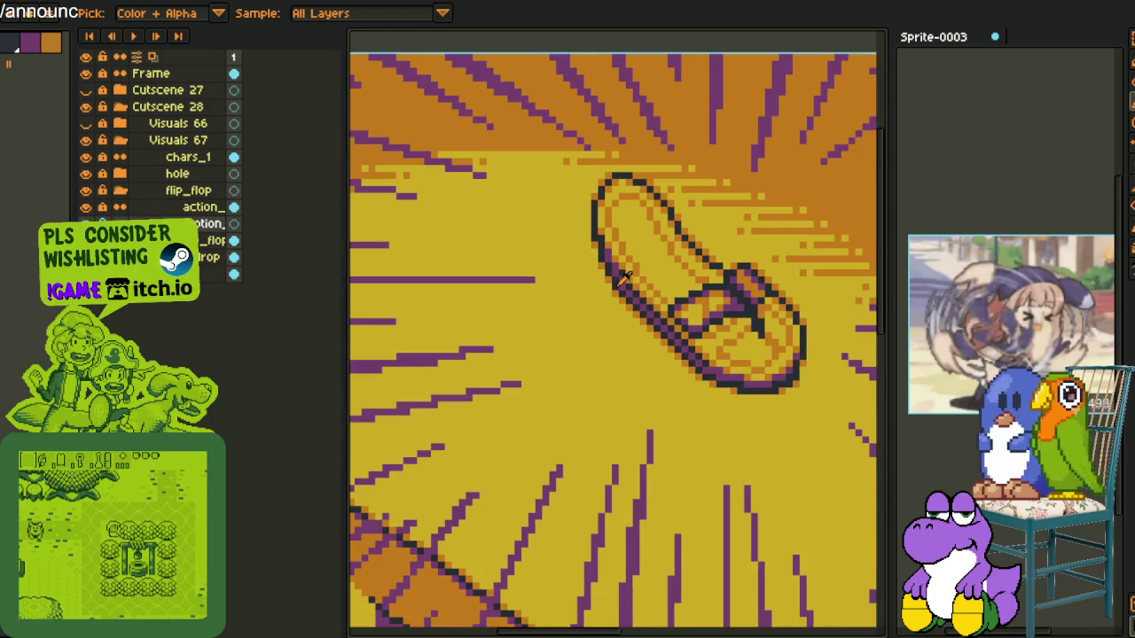
scroll(623, 277, "up", 1)
scroll(624, 277, "down", 1)
scroll(618, 319, "up", 1)
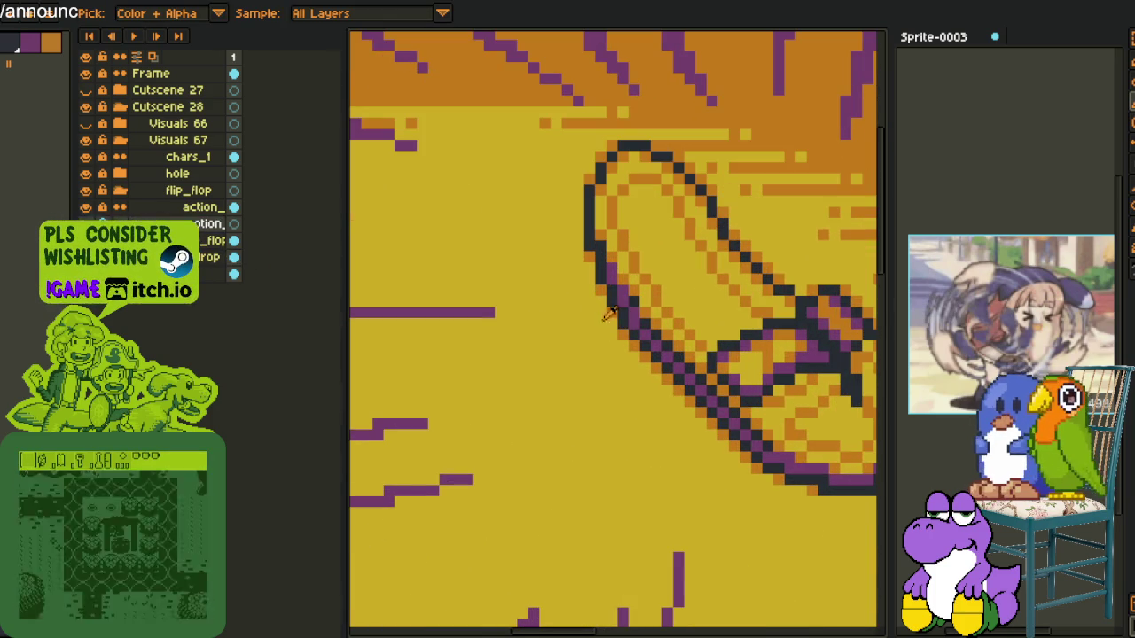
key("b")
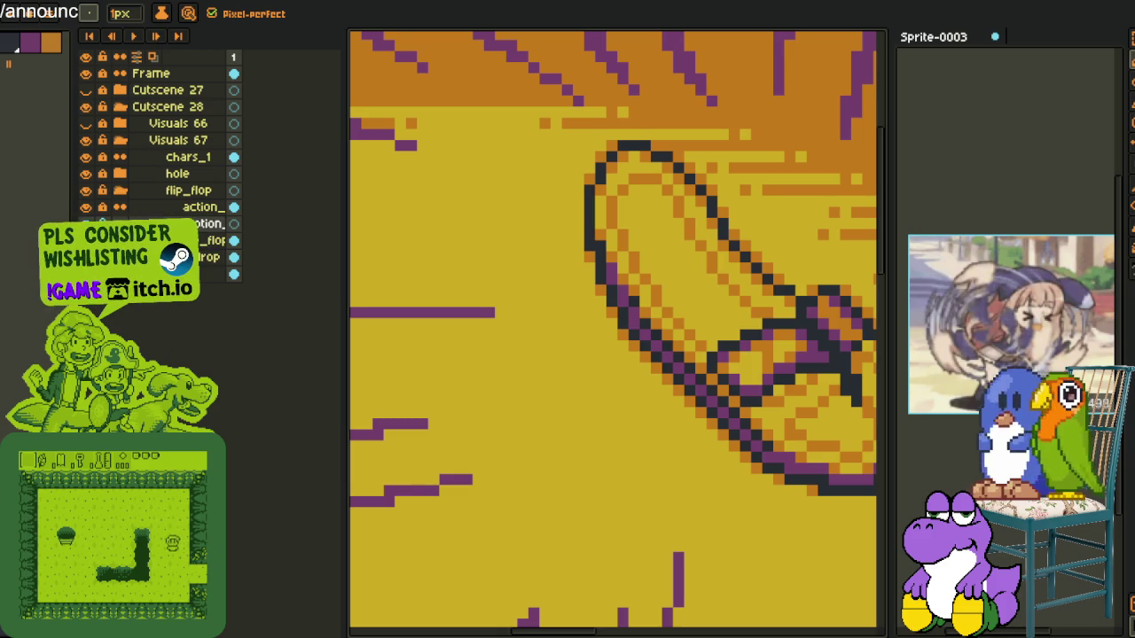
scroll(350, 386, "down", 4)
scroll(350, 386, "down", 1)
key("i")
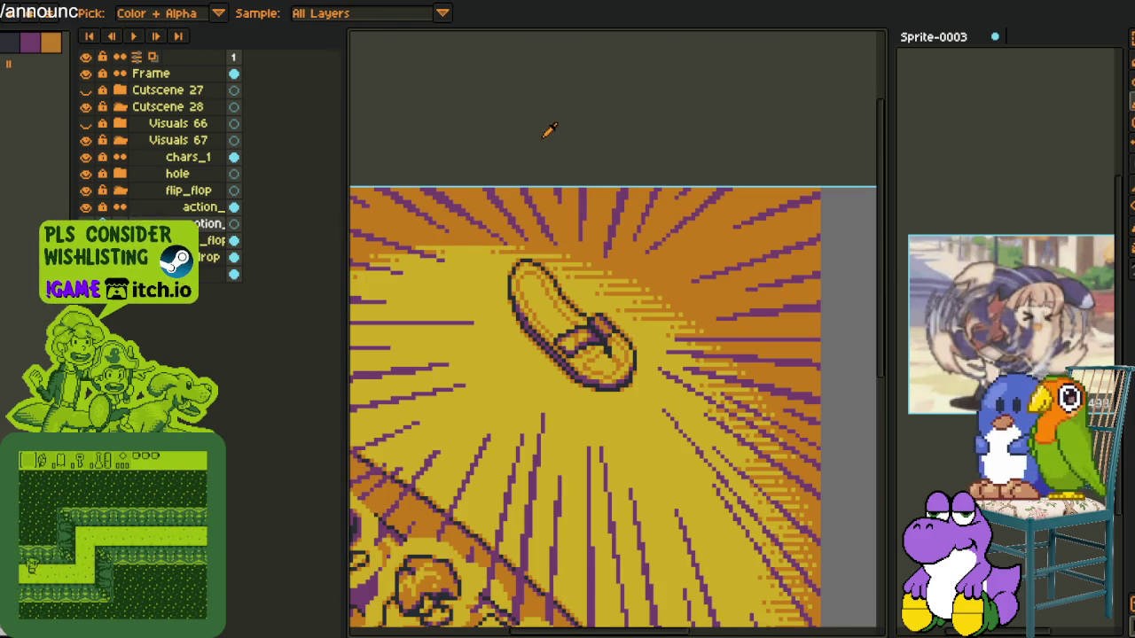
key("b")
scroll(497, 271, "up", 1)
left_click_drag(439, 241, 611, 236)
key("i")
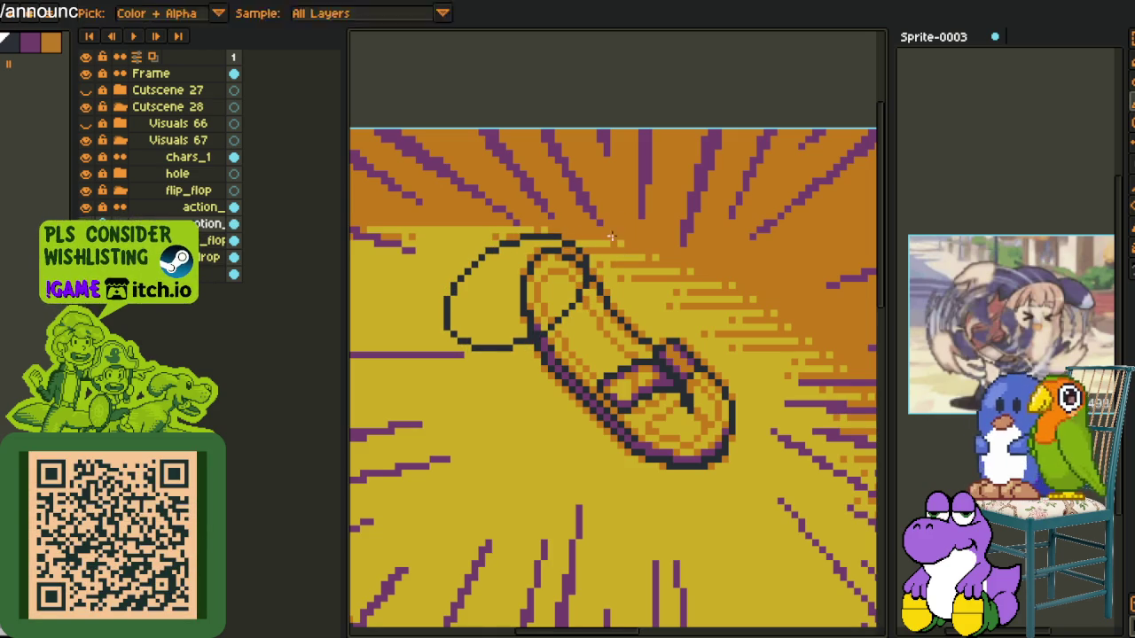
key("ctrl+z")
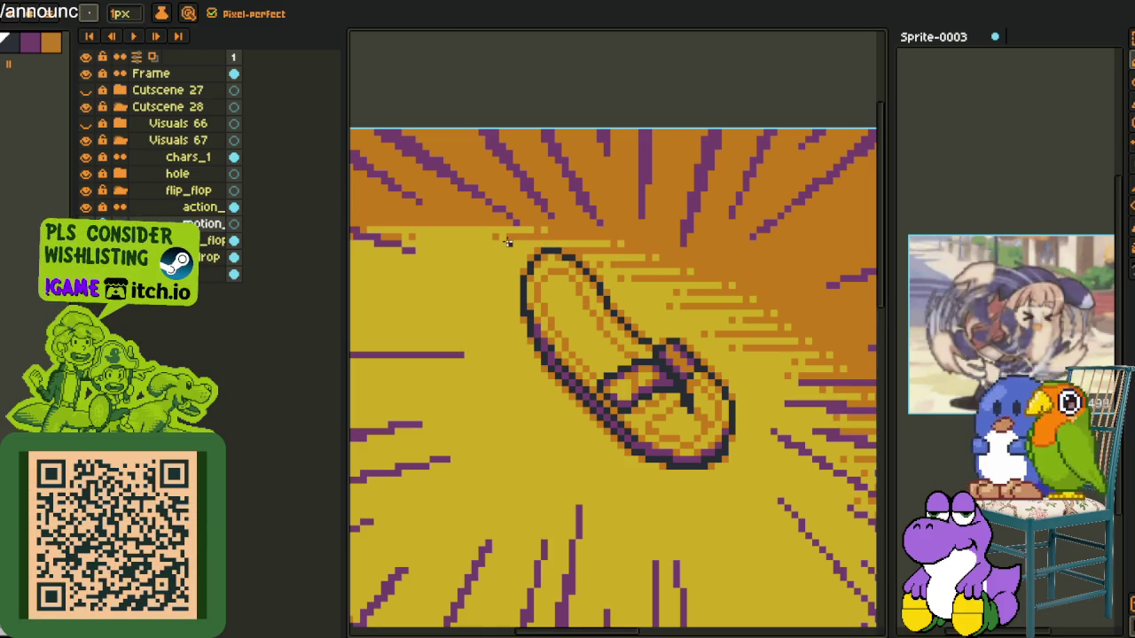
left_click_drag(509, 241, 475, 351)
key("ctrl+z")
mouse_move(509, 241)
left_mouse_down()
mouse_move(528, 330)
mouse_move(532, 245)
left_mouse_up()
key("ctrl+z")
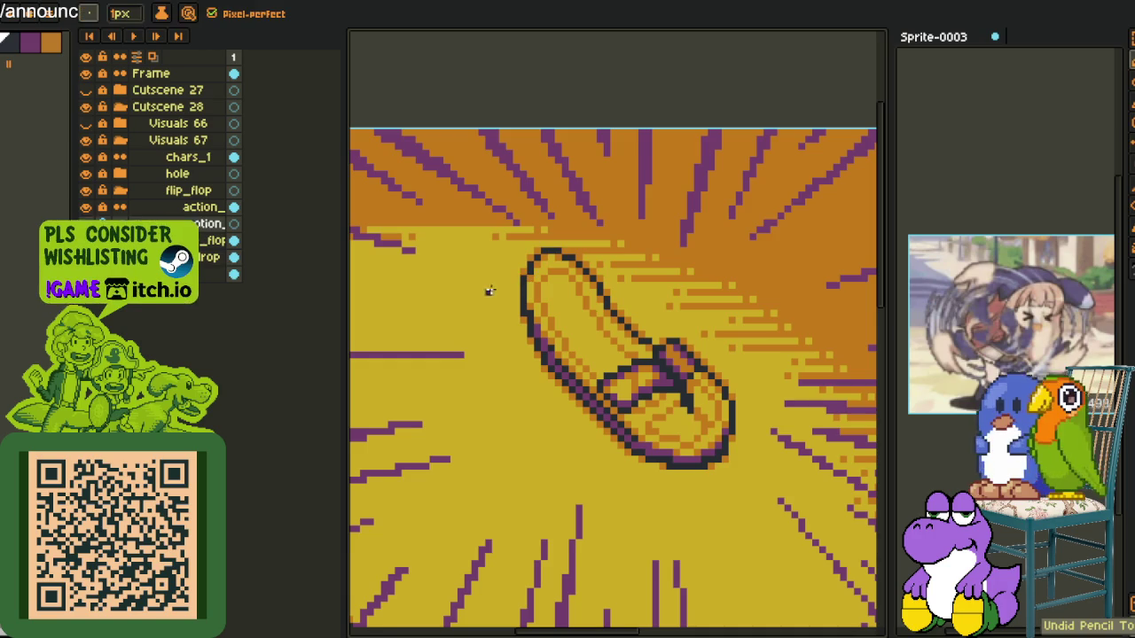
scroll(650, 398, "down", 3)
key("u")
mouse_move(505, 173)
left_mouse_down()
mouse_move(567, 257)
mouse_move(667, 162)
left_mouse_up()
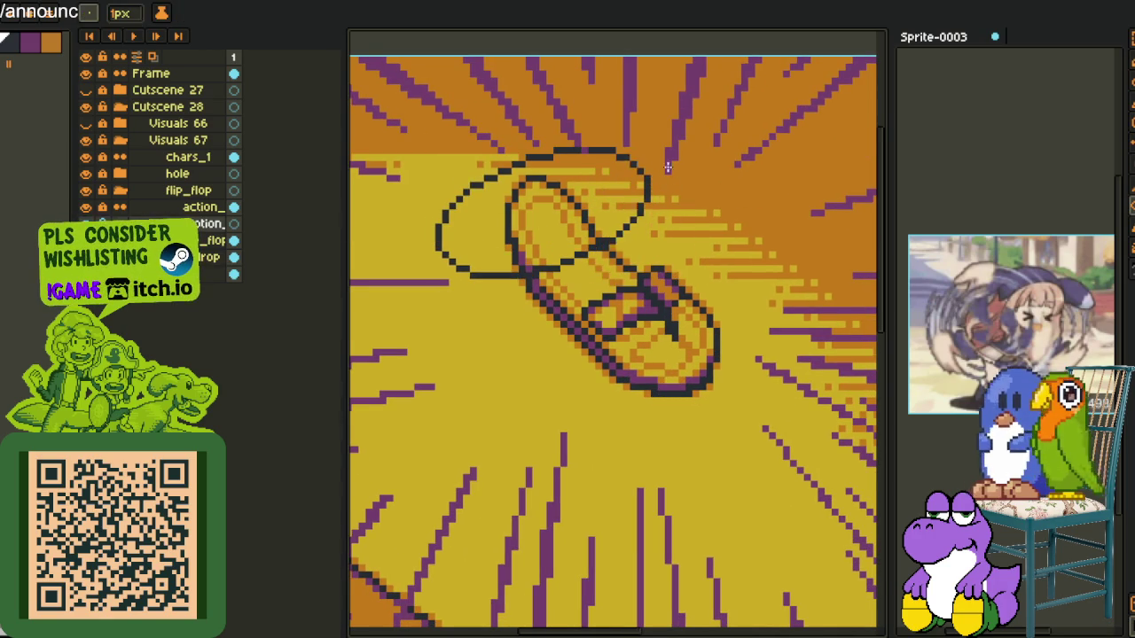
left_click_drag(576, 124, 600, 235)
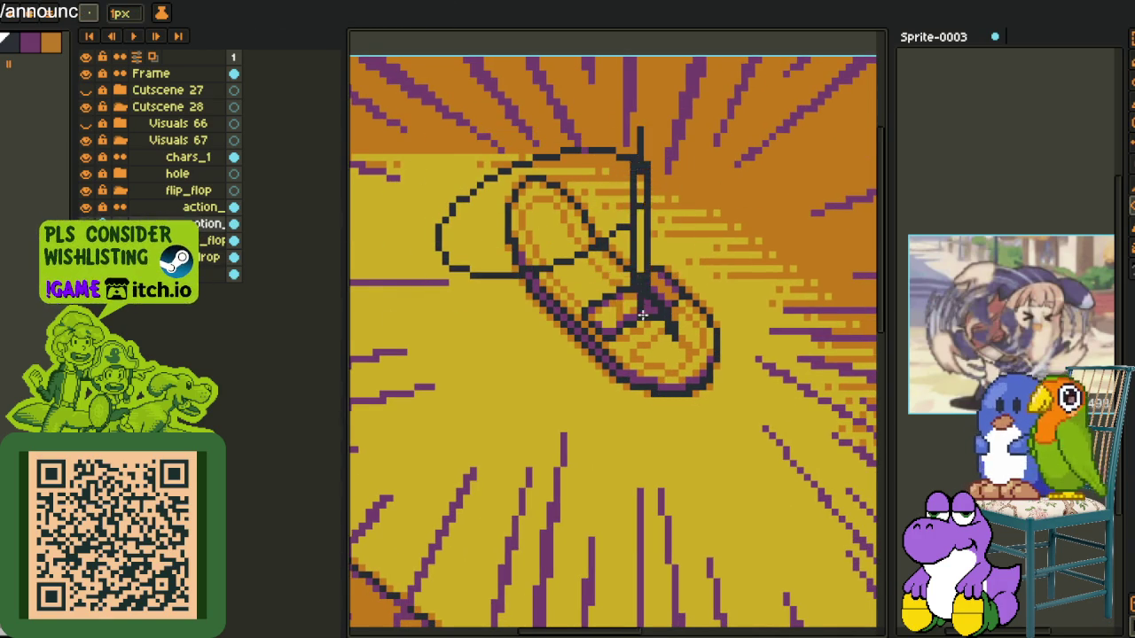
key("ctrl+z")
left_click_drag(599, 235, 648, 214)
key("ctrl+z")
key("ctrl+d")
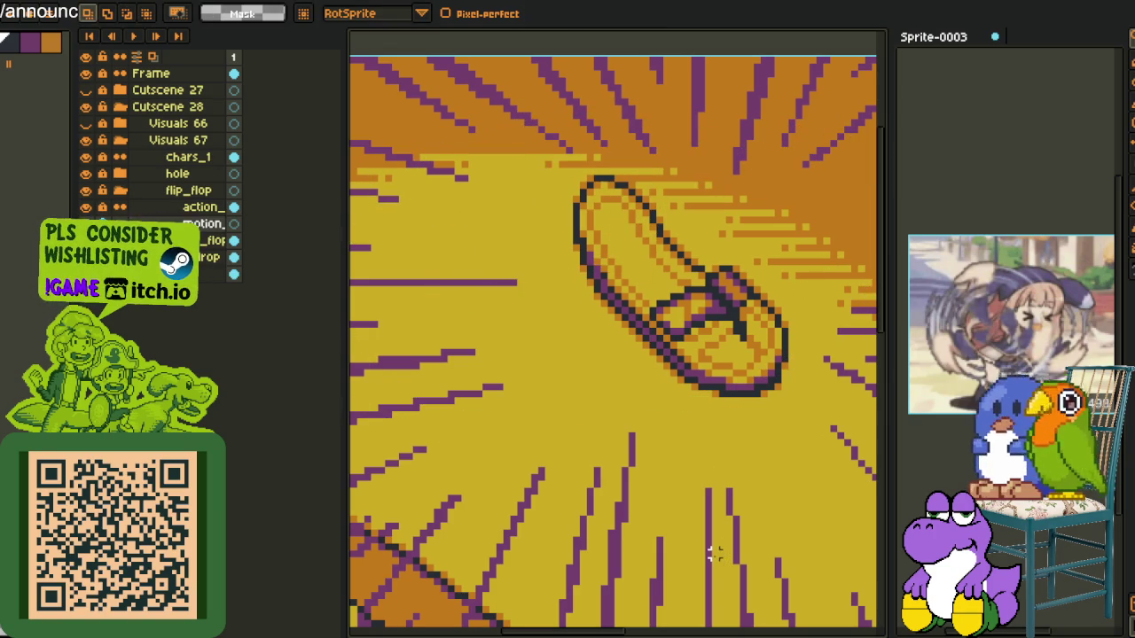
scroll(715, 554, "down", 1)
scroll(715, 554, "down", 2)
scroll(715, 554, "up", 2)
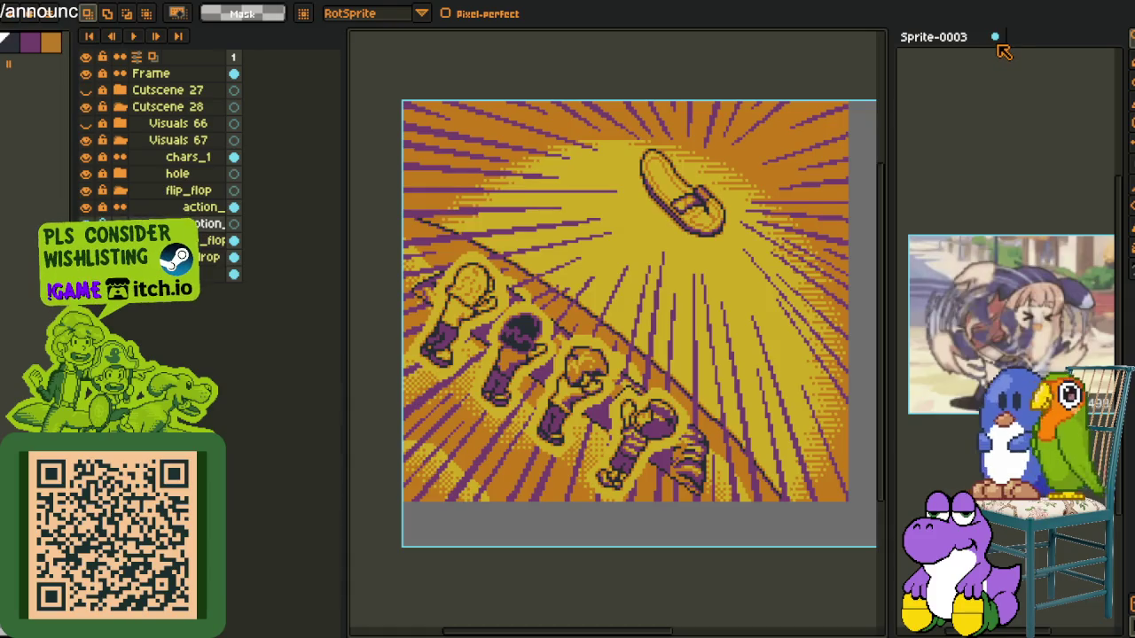
Close the Sprite-0003 tab and answer the save-changes prompt
left_click(995, 37)
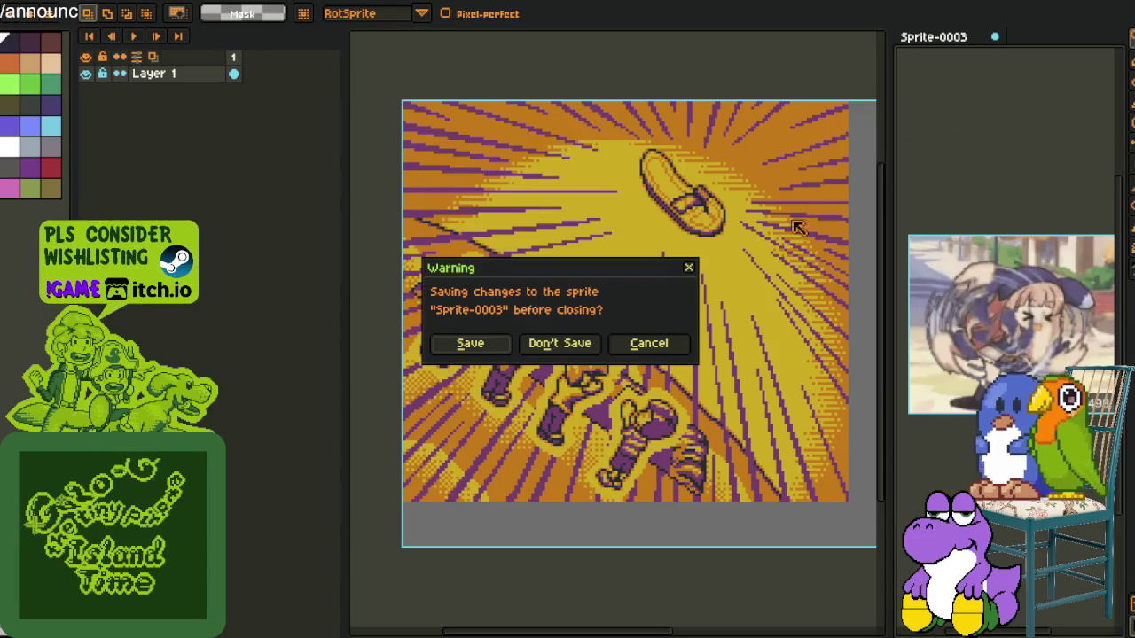
left_click(560, 343)
scroll(551, 430, "down", 1)
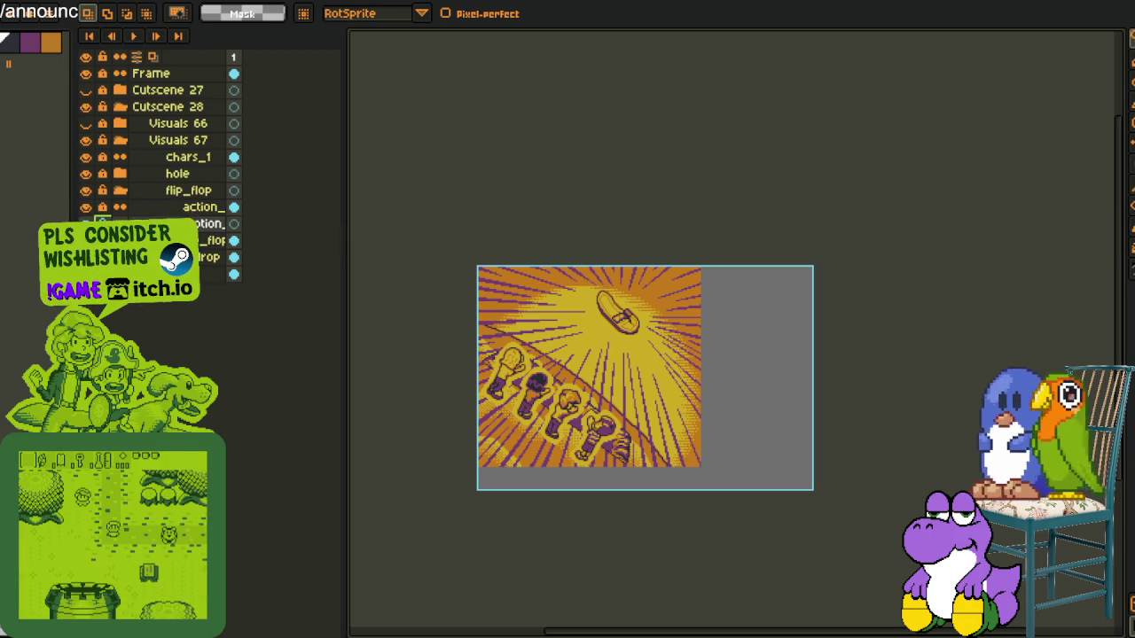
Delete the motion_blur layer and collapse and hide the flip_flop group
right_click(204, 224)
left_click(244, 269)
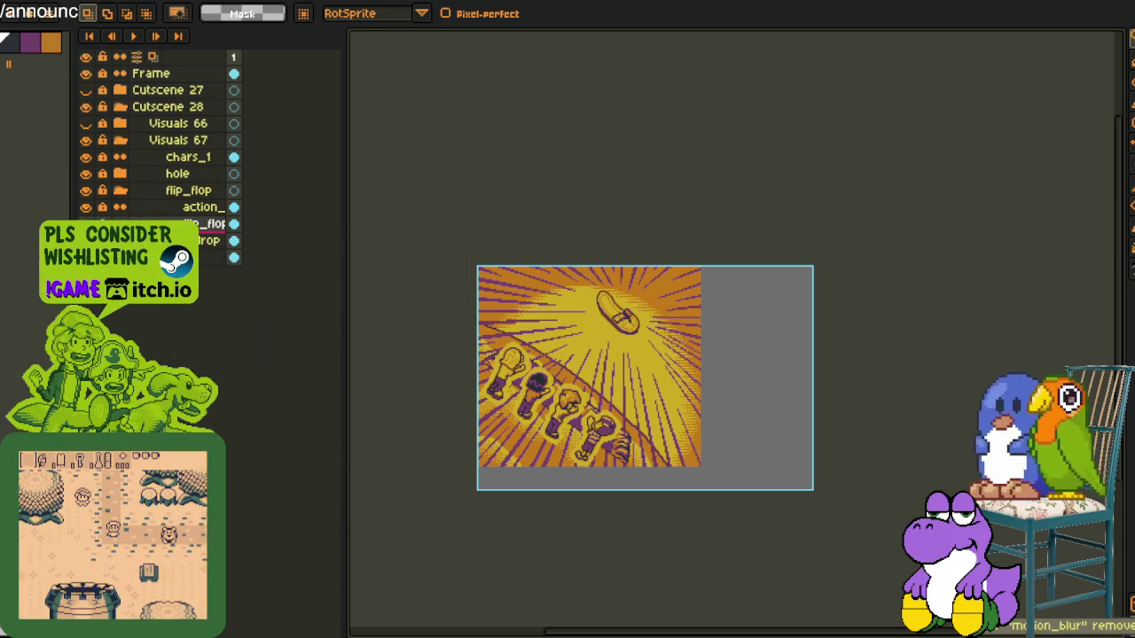
left_click(119, 191)
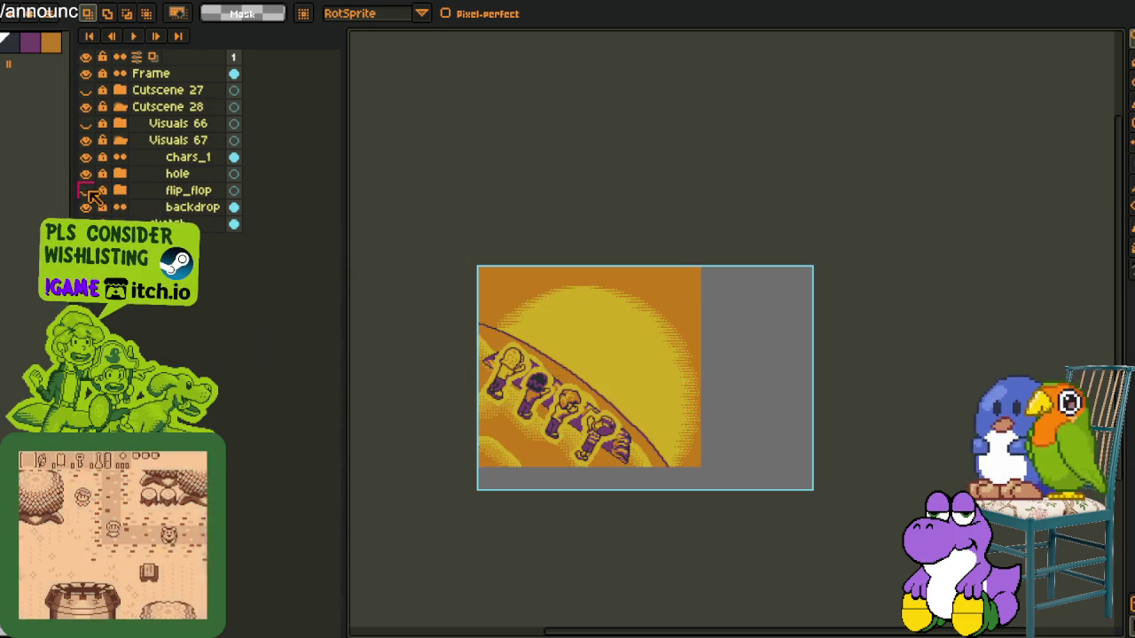
left_click(85, 191)
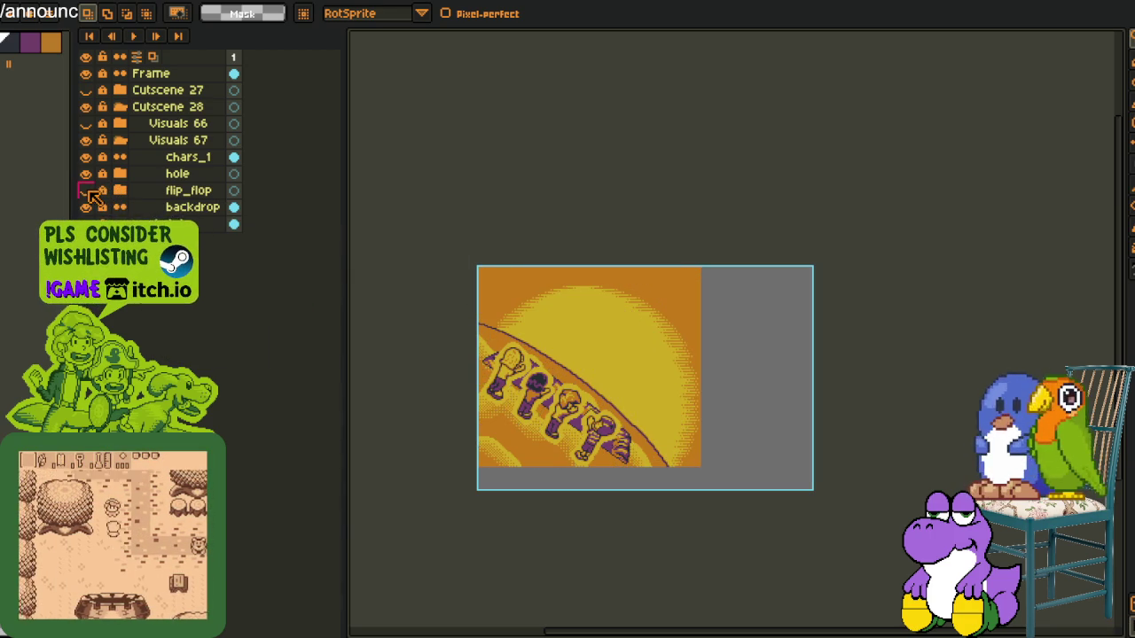
Add a new layer named palm_tree and move it below flip_flop
right_click(180, 172)
mouse_move(209, 202)
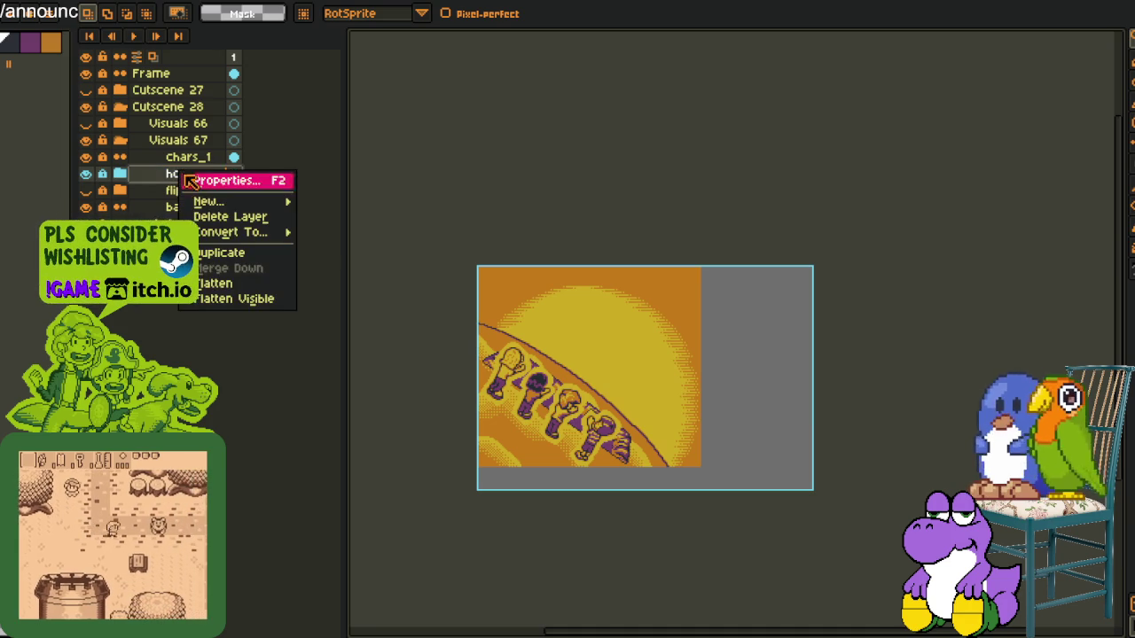
left_click(342, 201)
double_click(206, 177)
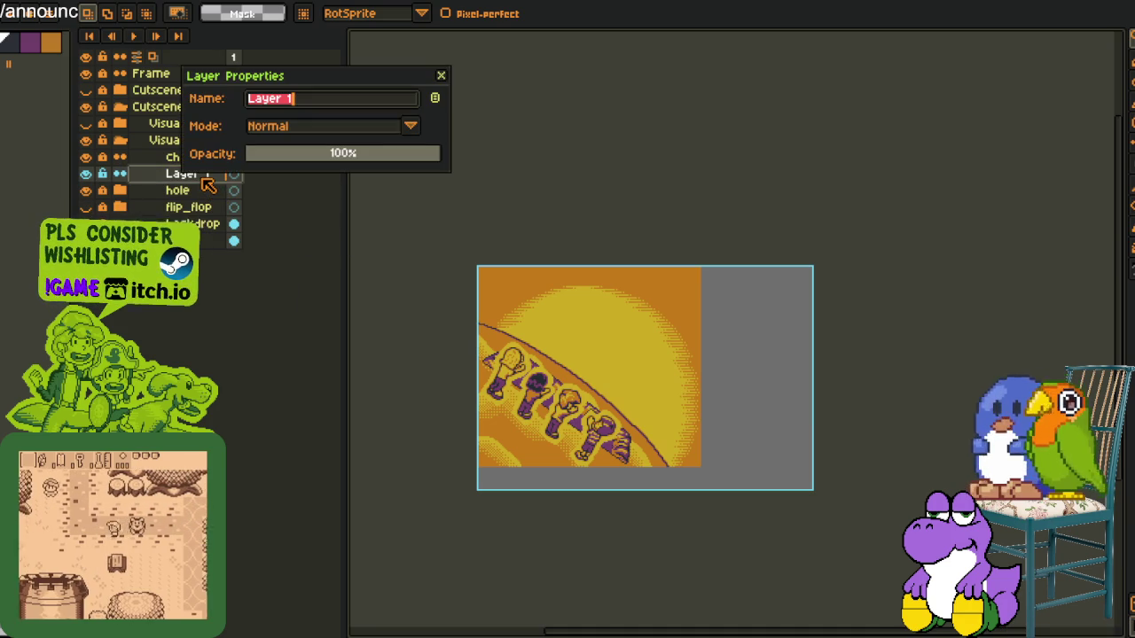
type("palm-tre")
key("BackSpace")
key("BackSpace")
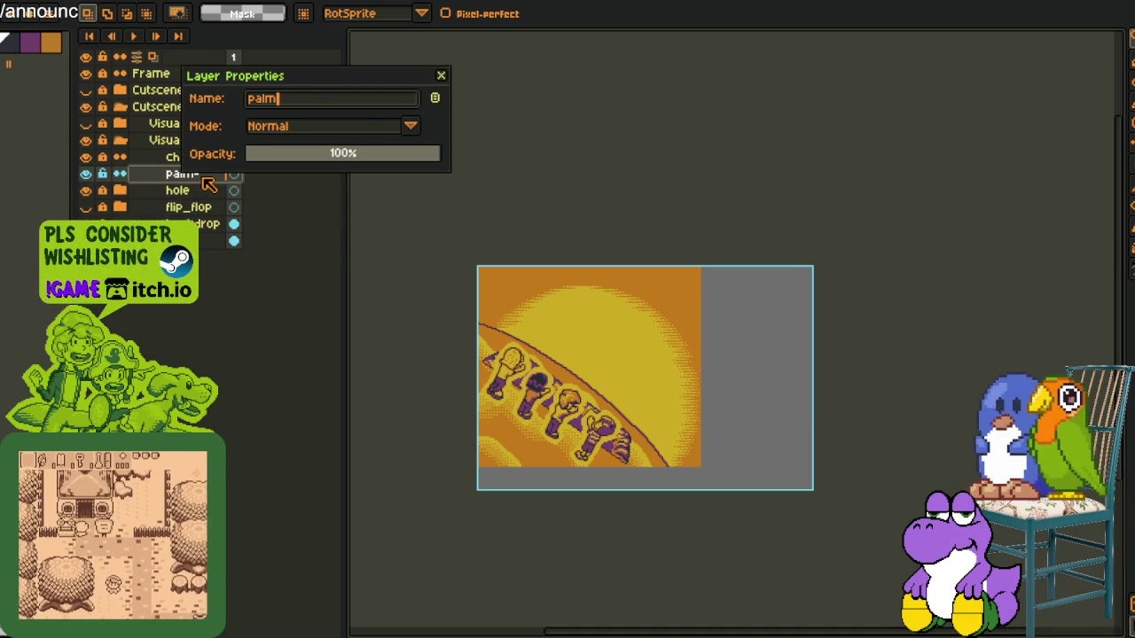
type("e")
key("Return")
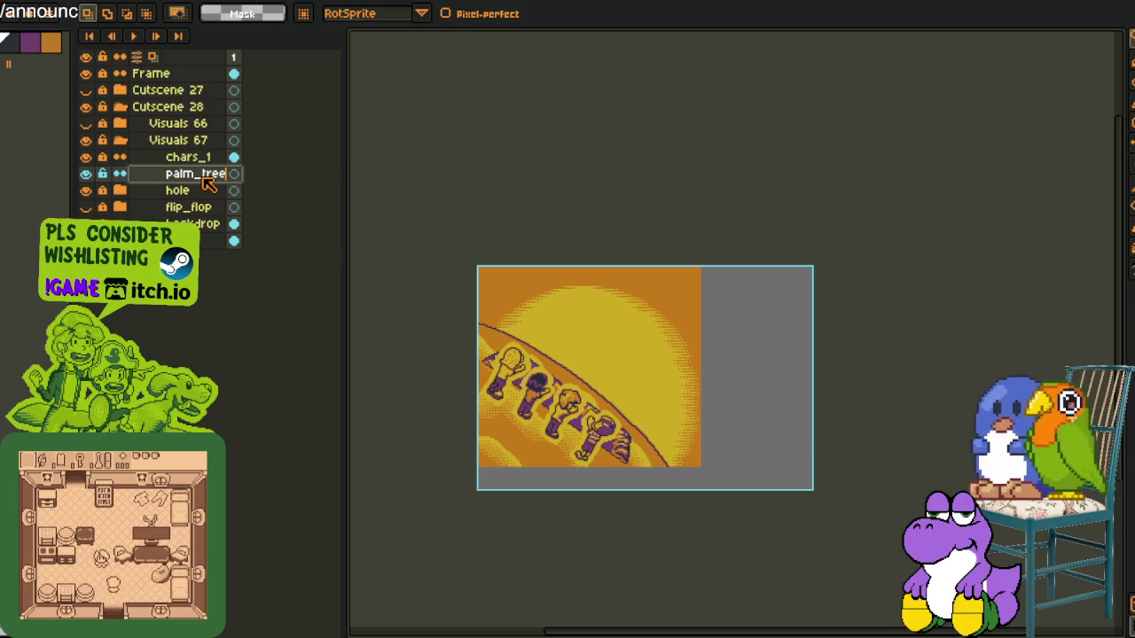
left_click_drag(209, 182, 211, 221)
key("b")
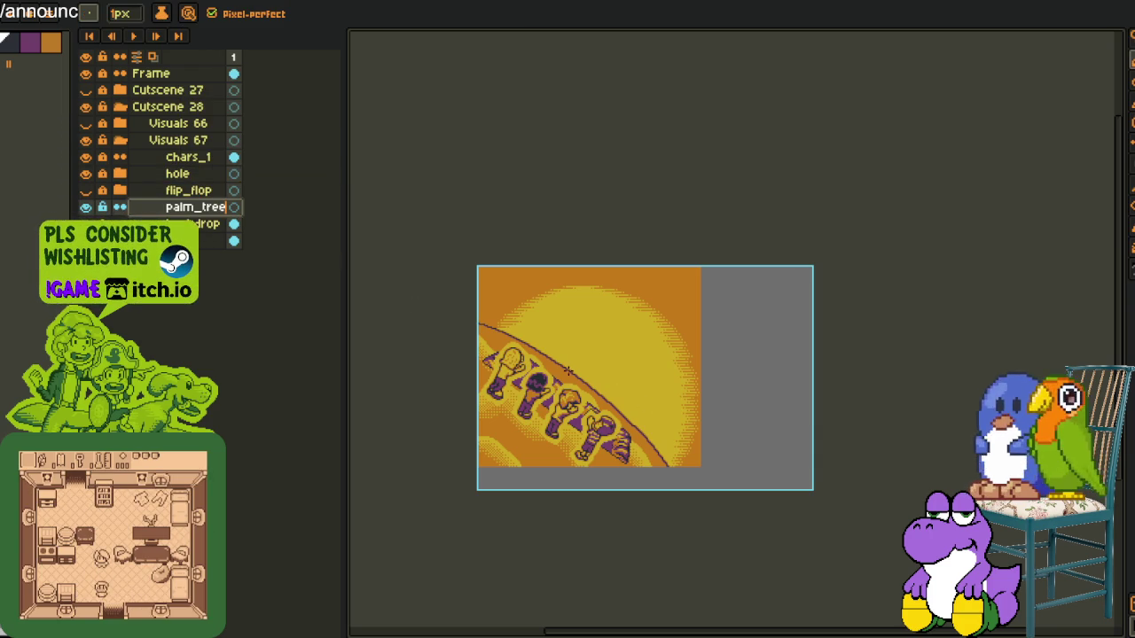
left_click_drag(638, 471, 807, 397)
Unhide the flip_flop group and re-centre the whole cutscene in view
key("i")
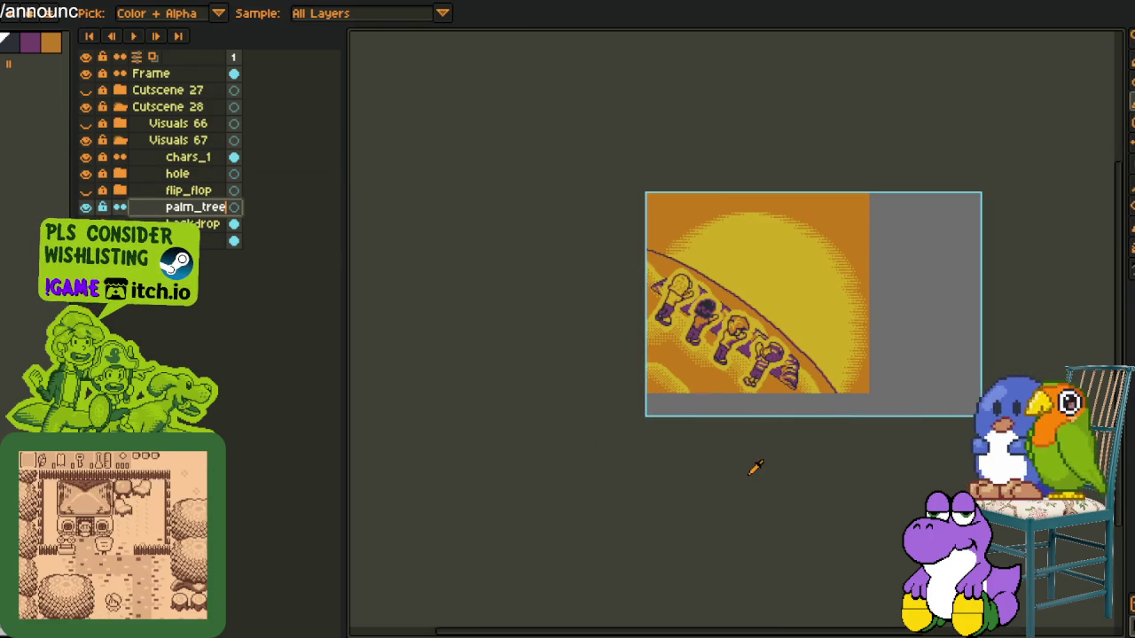
left_click(86, 190)
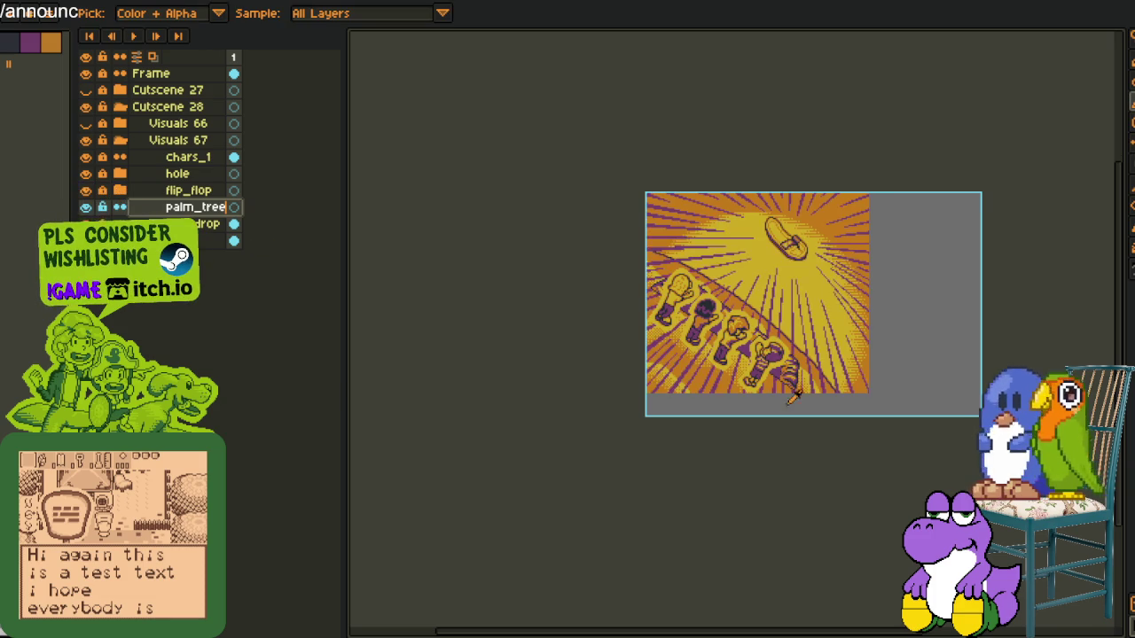
scroll(820, 338, "up", 2)
mouse_move(810, 370)
left_mouse_down()
mouse_move(740, 467)
mouse_move(750, 456)
left_mouse_up()
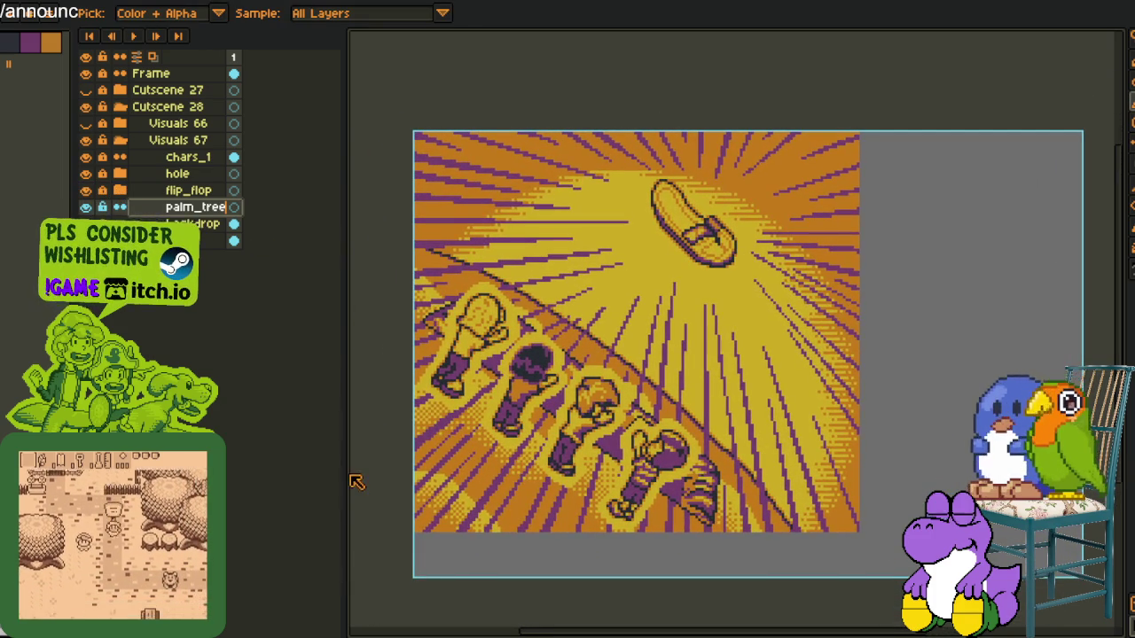
scroll(385, 438, "down", 1)
scroll(383, 445, "up", 1)
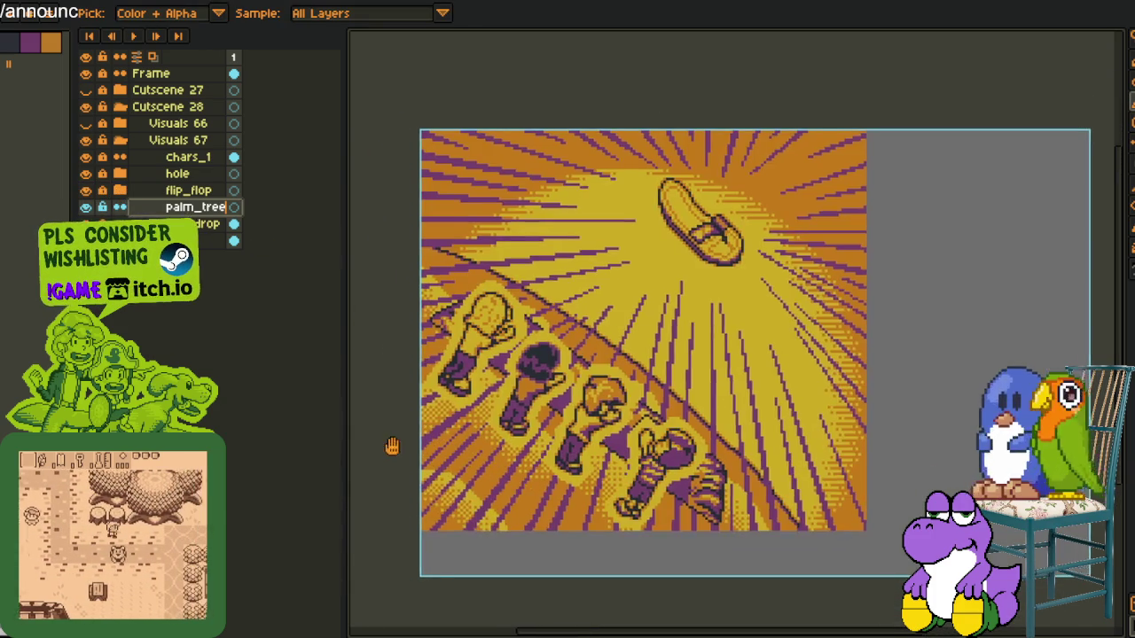
left_click_drag(380, 449, 499, 419)
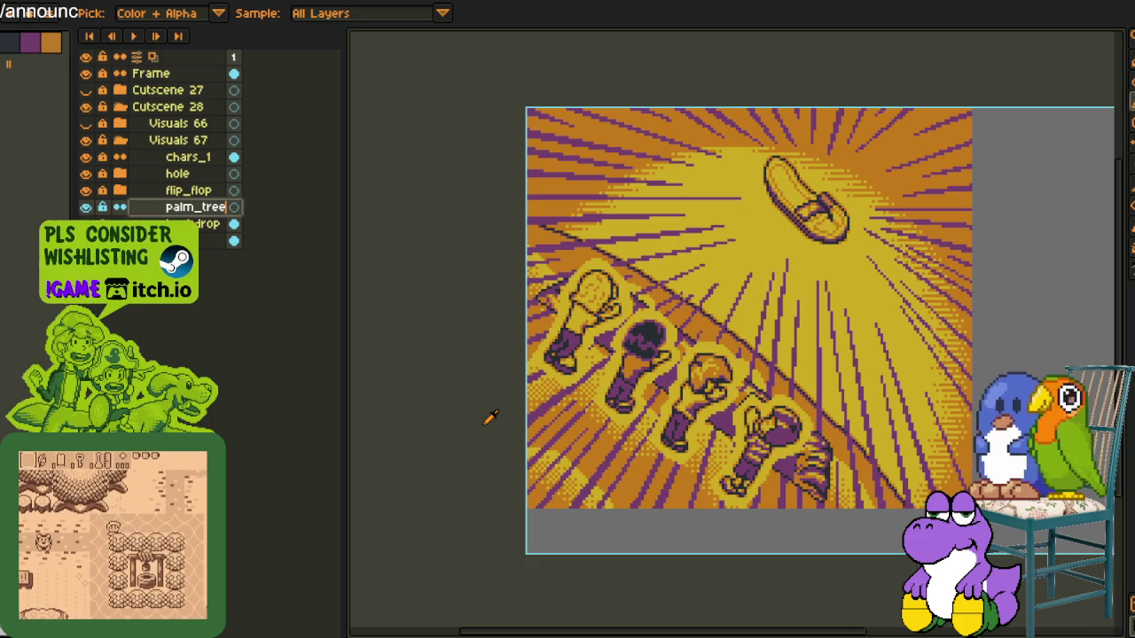